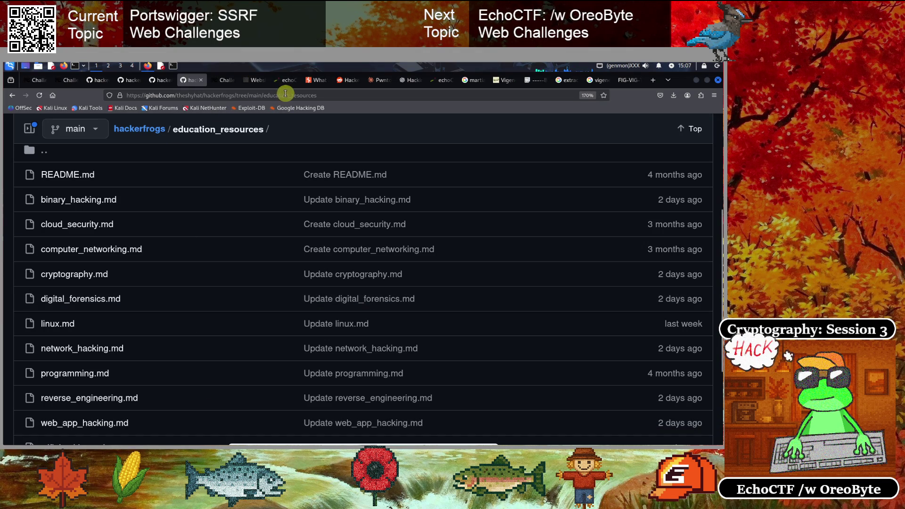
# Close the Vigenère, RSA key, decoder, session notes, education and webshell tabs
pyautogui.scroll(3, 410, 262)
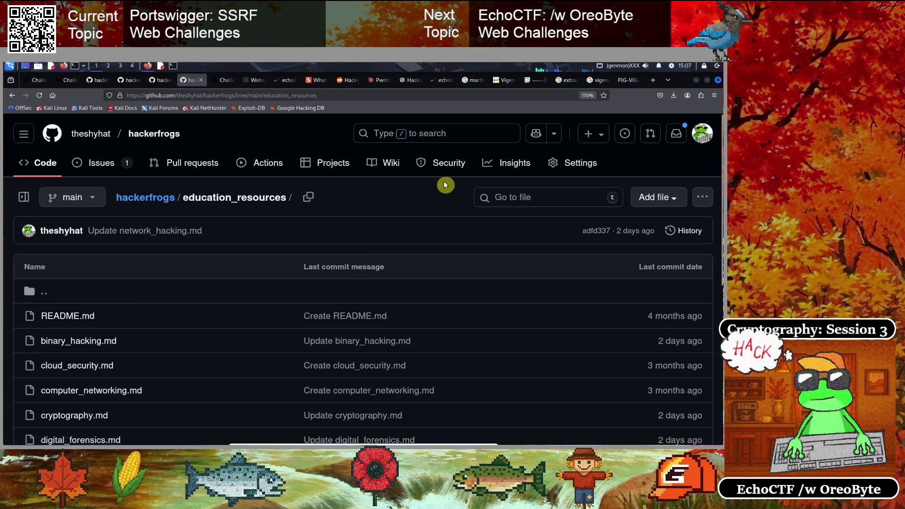
pyautogui.click(597, 80)
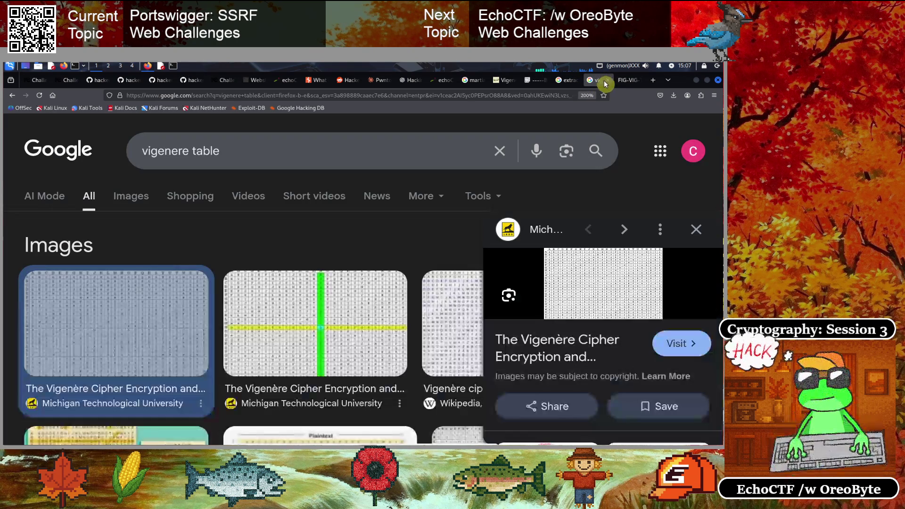
pyautogui.click(607, 81)
pyautogui.click(608, 81)
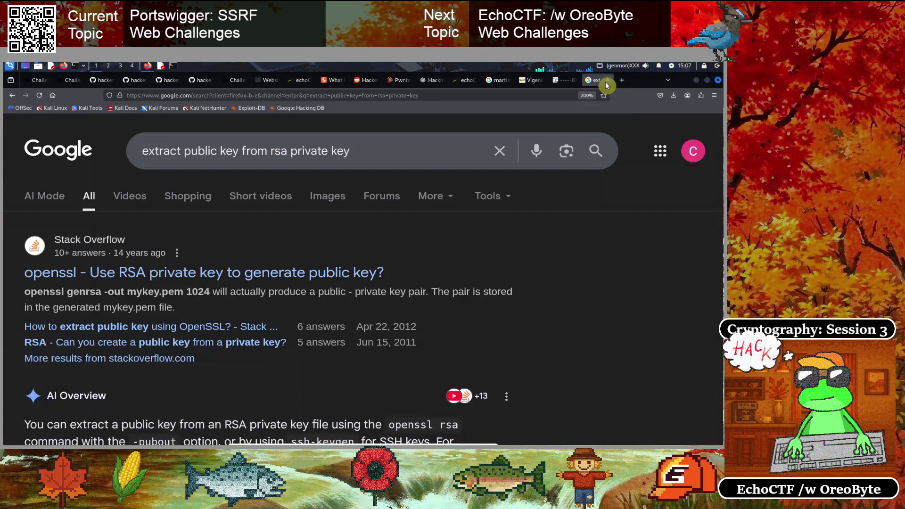
pyautogui.click(609, 82)
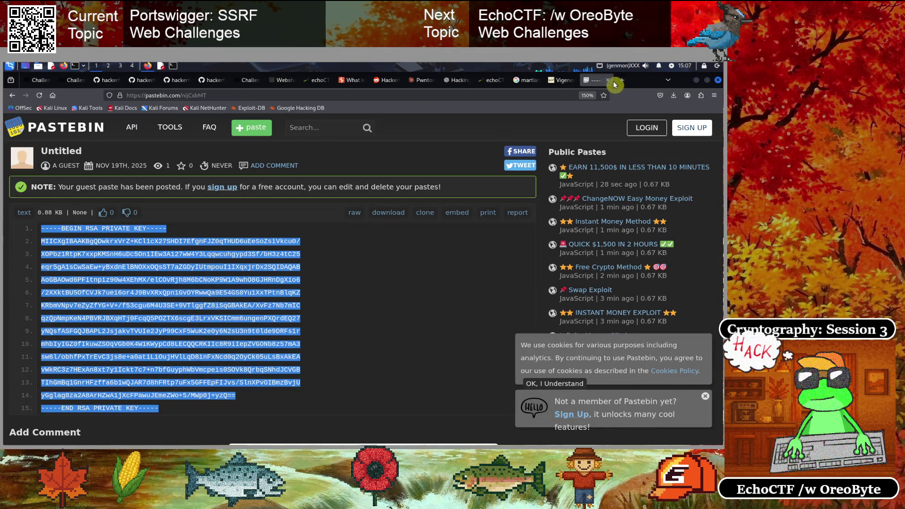
pyautogui.click(609, 81)
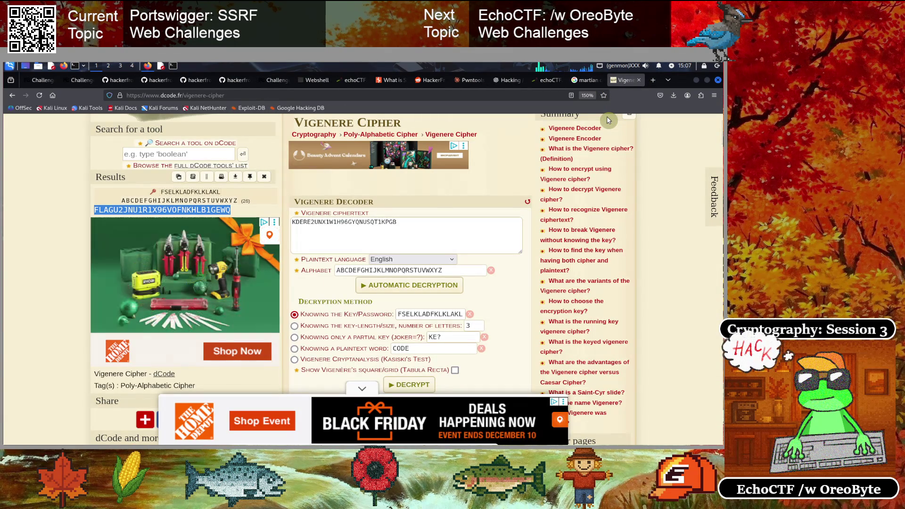
pyautogui.click(639, 81)
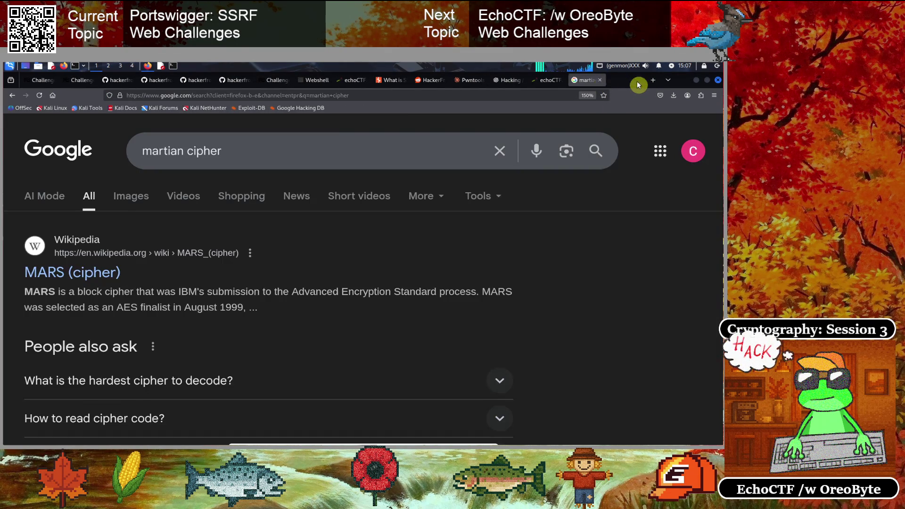
pyautogui.click(638, 81)
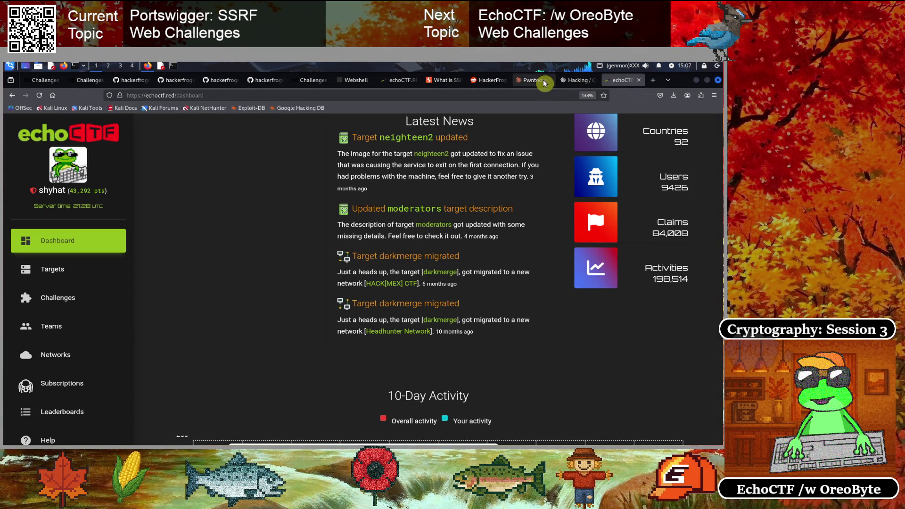
pyautogui.click(217, 81)
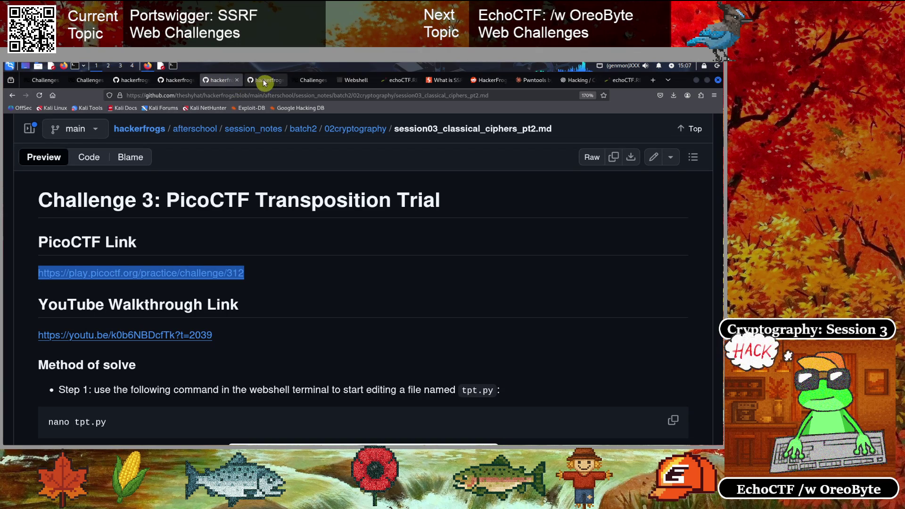
pyautogui.click(236, 81)
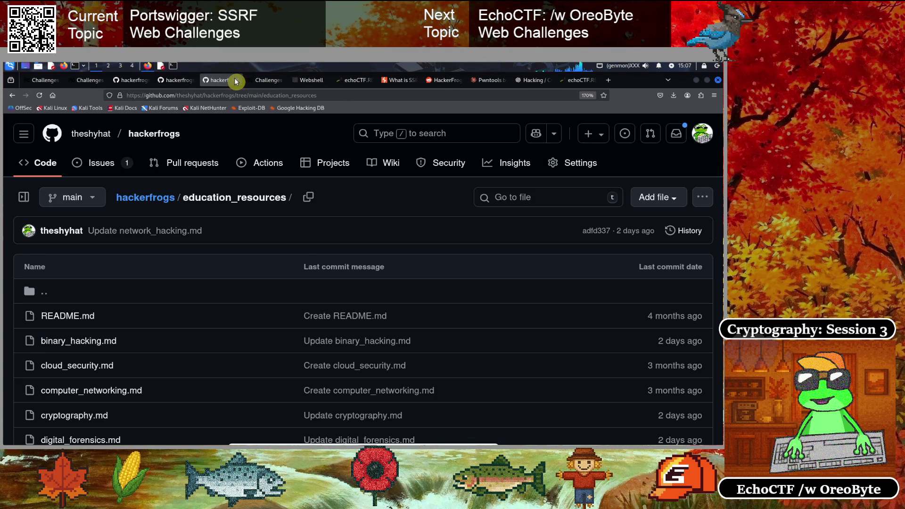
pyautogui.click(236, 81)
pyautogui.click(235, 81)
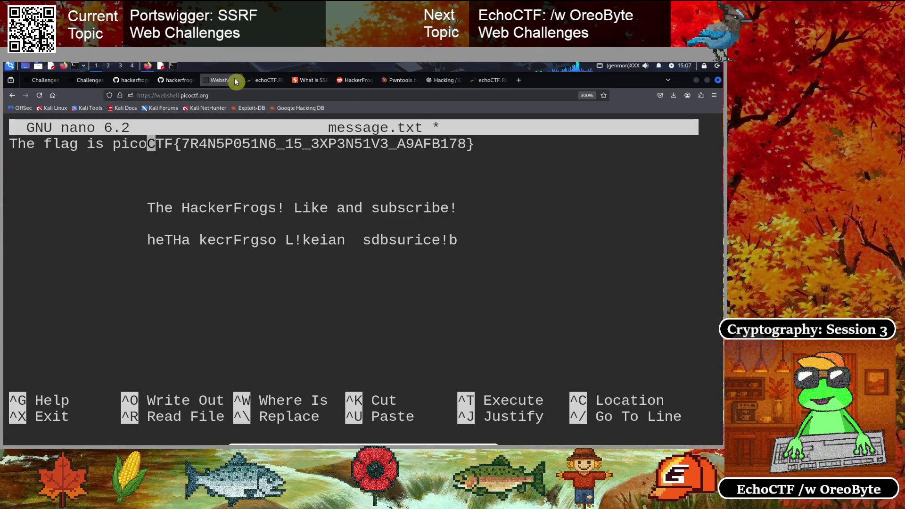
pyautogui.click(236, 81)
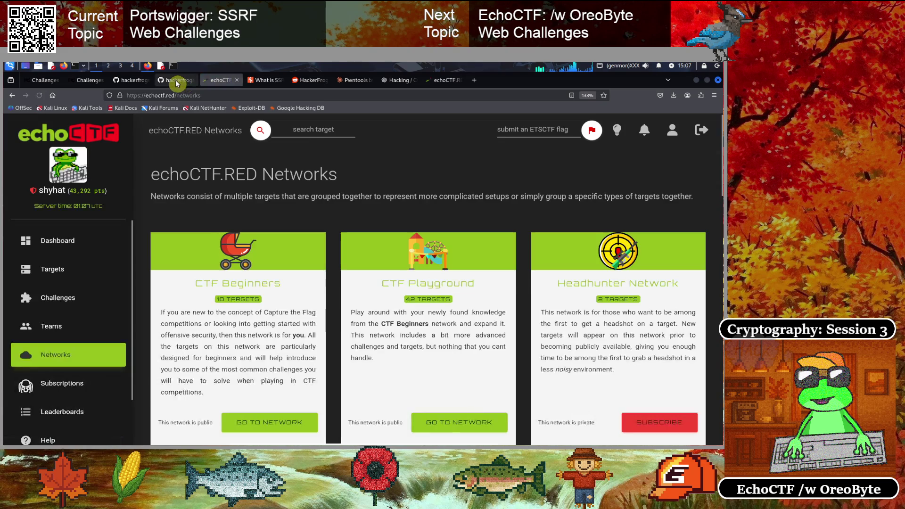
# Close the cryptography slides, GitHub notes, Public key recovery and RingZer0 challenge tabs
pyautogui.click(188, 81)
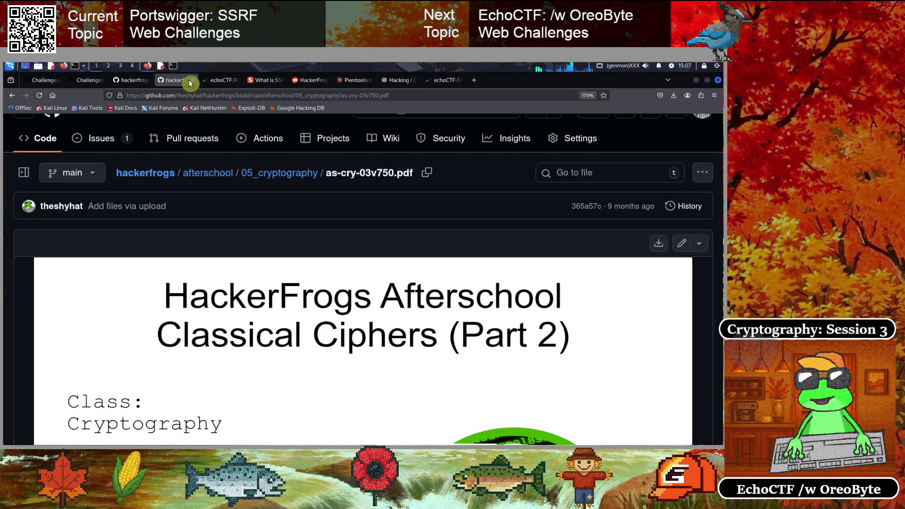
pyautogui.click(193, 81)
pyautogui.click(138, 83)
pyautogui.click(147, 82)
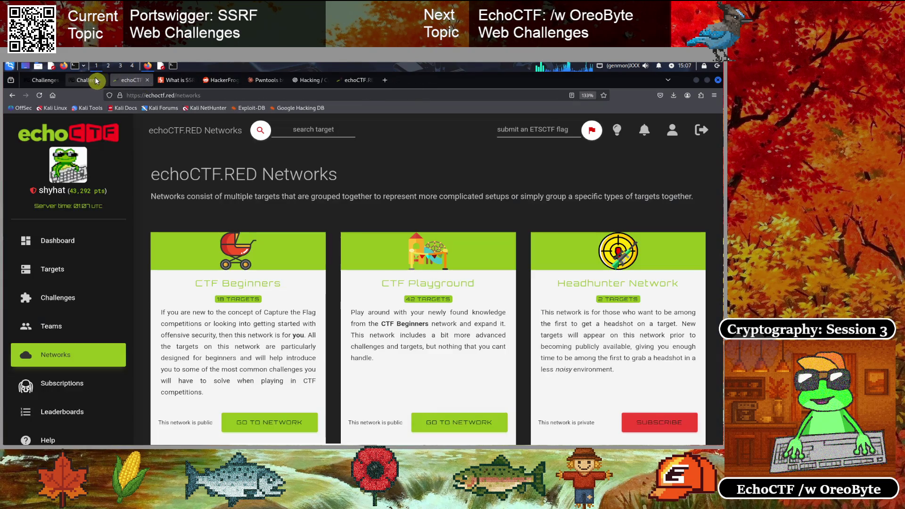
pyautogui.click(95, 77)
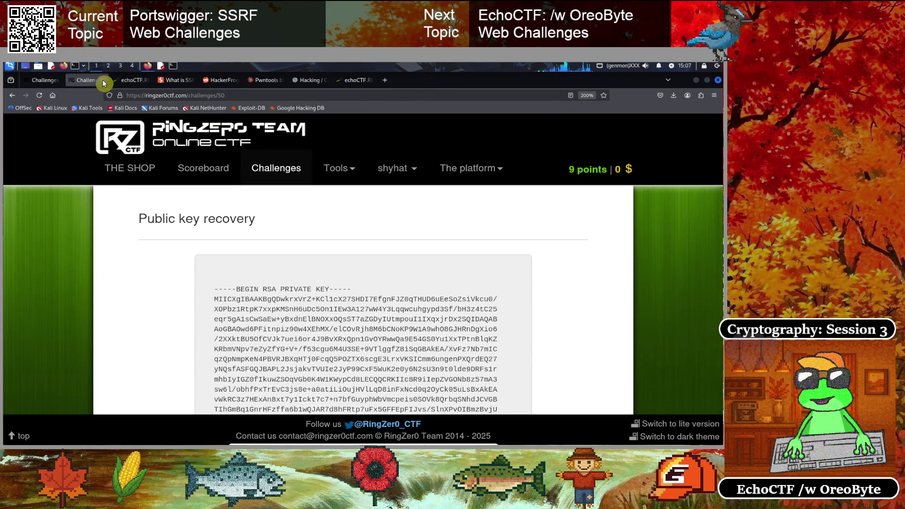
pyautogui.click(102, 80)
pyautogui.click(59, 82)
pyautogui.click(59, 83)
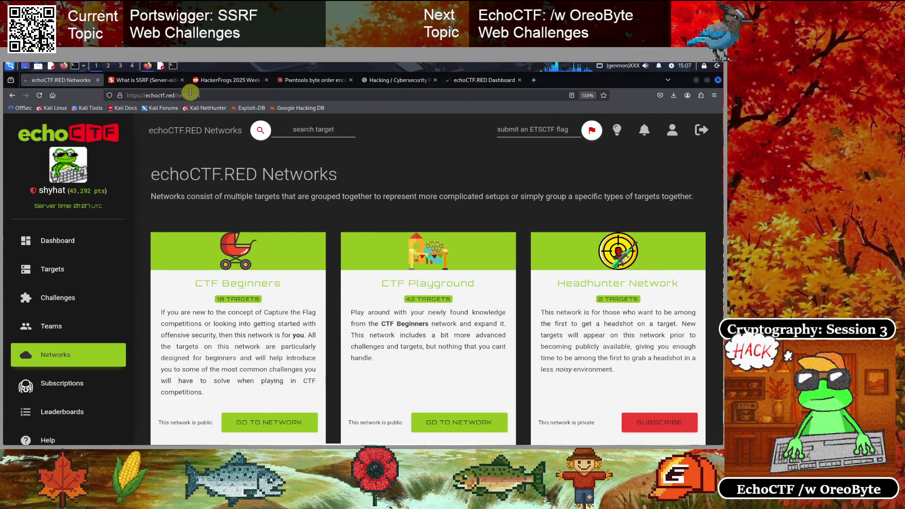
# Switch to the 'What is SSRF' article and select its portswigger.net address in the URL bar
pyautogui.click(127, 80)
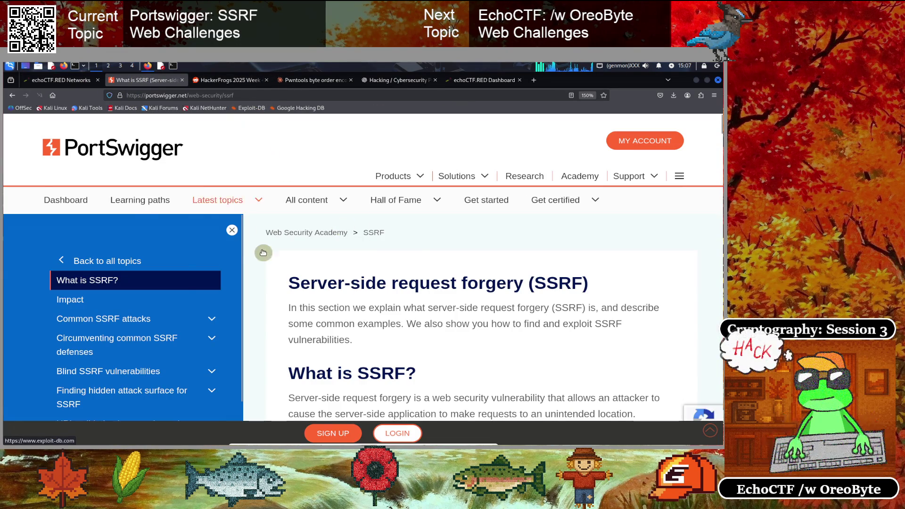
pyautogui.click(201, 96)
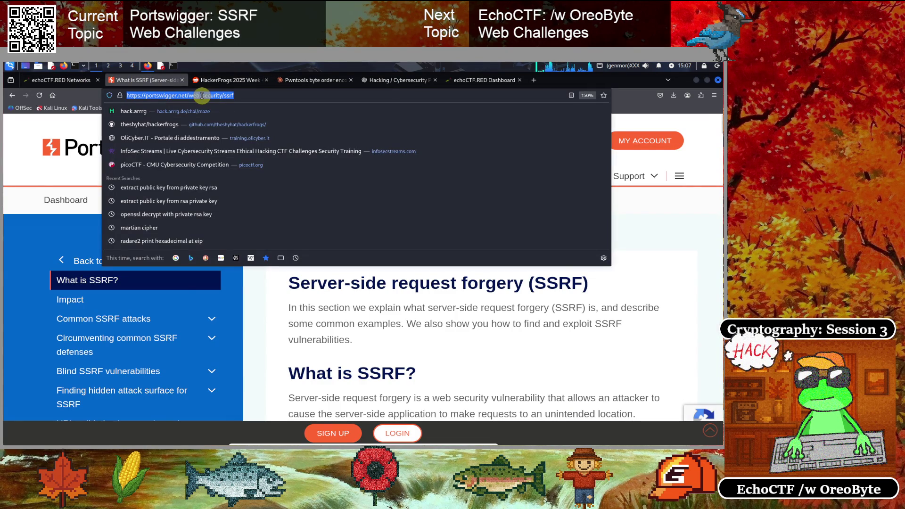
pyautogui.press('Home')
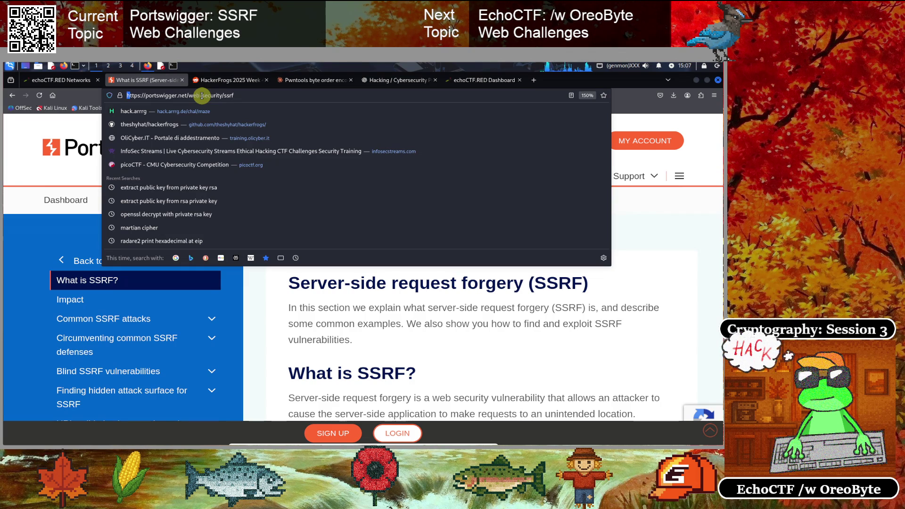
pyautogui.hotkey('shift', 'Right')
pyautogui.hotkey('shift', 'Right')
pyautogui.hotkey('shift', 'Right')
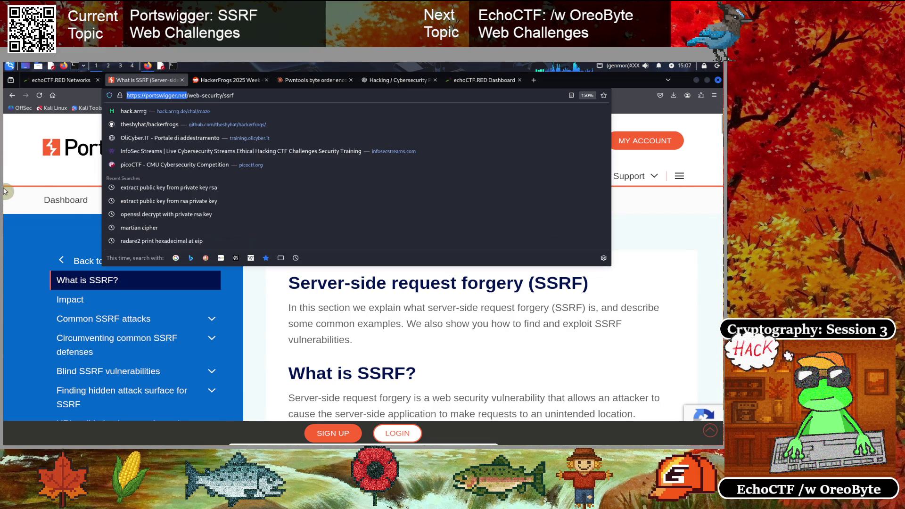
pyautogui.click(238, 274)
pyautogui.moveTo(396, 200)
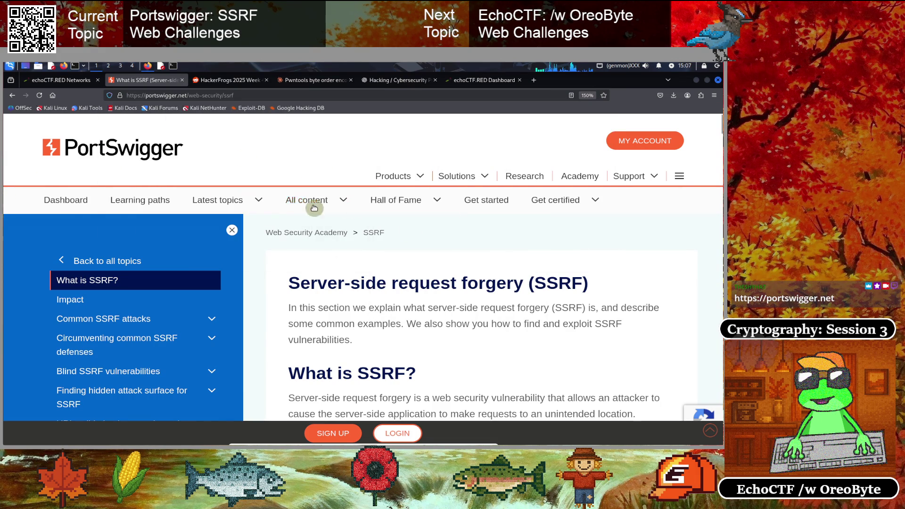
pyautogui.click(253, 96)
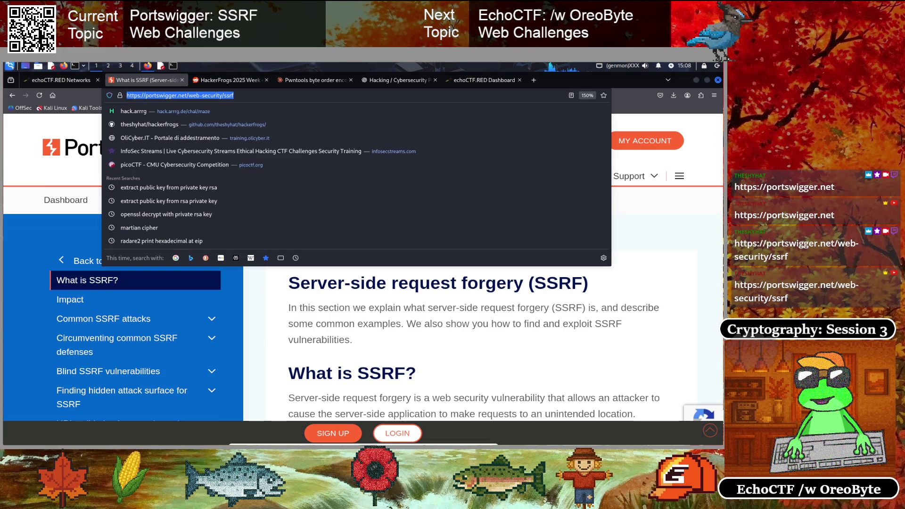
# Dismiss the address suggestions and scroll the SSRF introduction down to the attack diagram
pyautogui.click(392, 309)
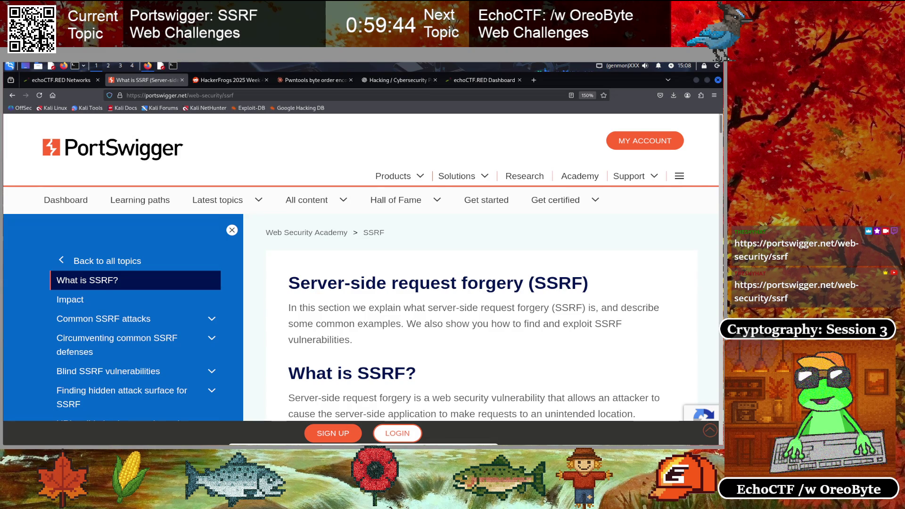
pyautogui.scroll(-2, 370, 264)
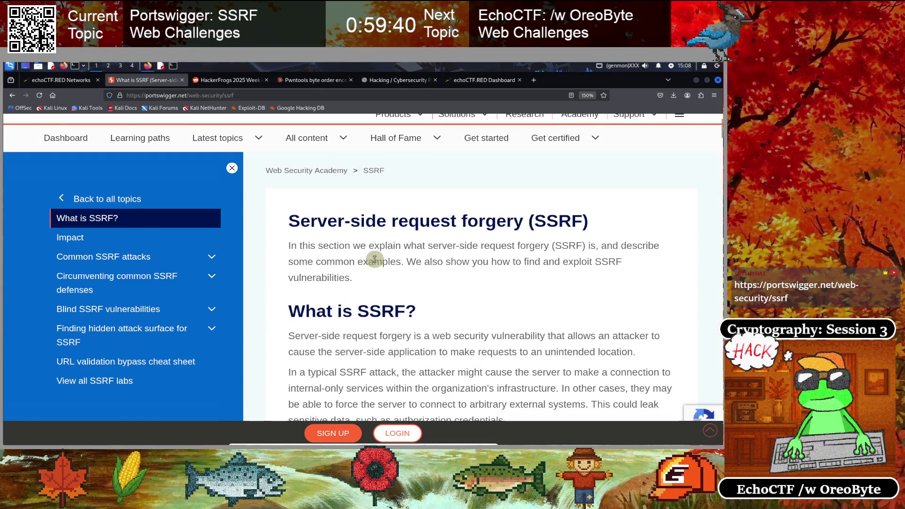
pyautogui.scroll(-2, 374, 260)
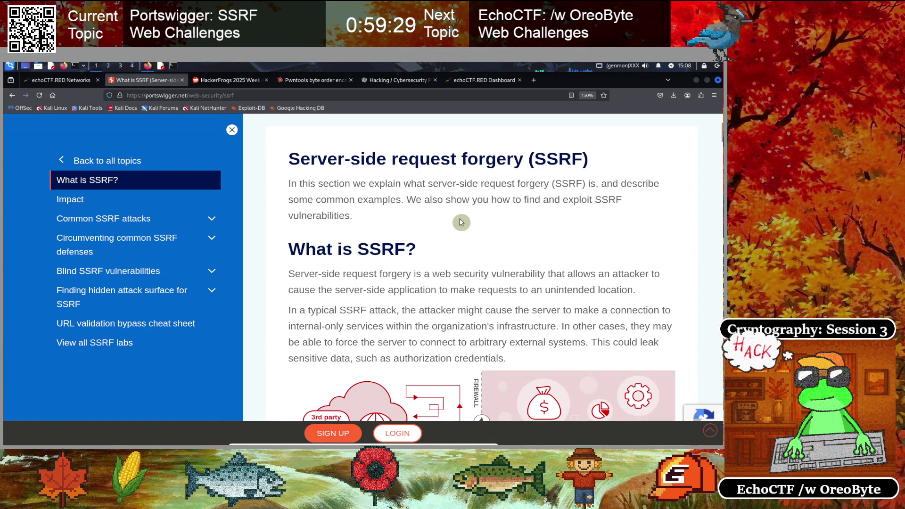
pyautogui.scroll(-2, 455, 242)
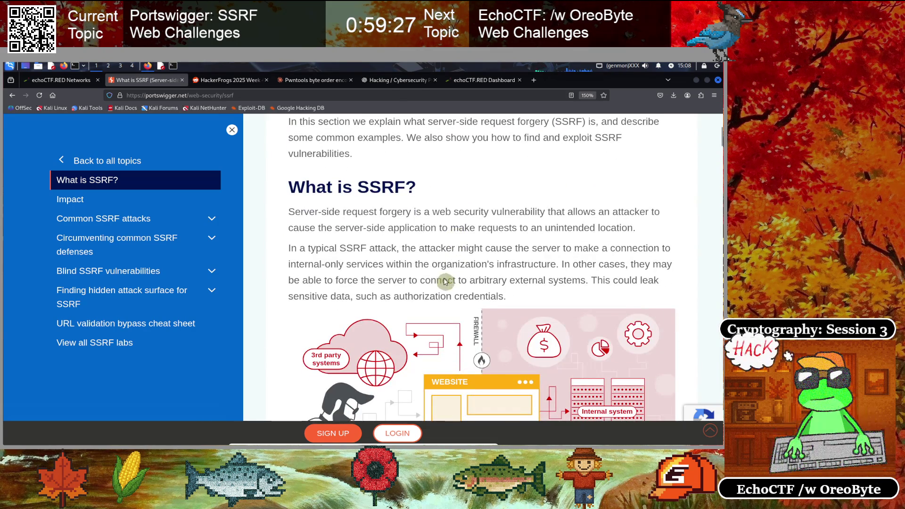
pyautogui.scroll(-2, 446, 281)
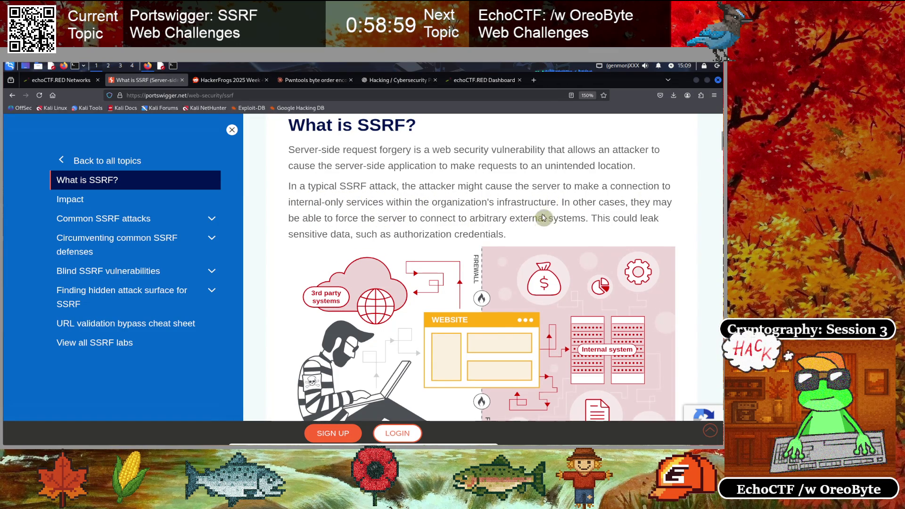
pyautogui.scroll(-2, 543, 218)
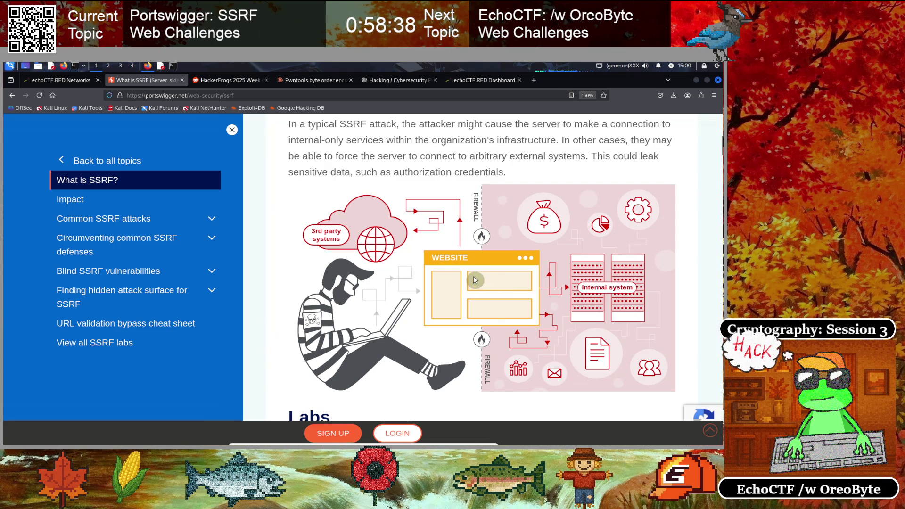
# Scroll down to the 'SSRF with blacklist-based input filters' section and its bypass techniques
pyautogui.scroll(-2, 422, 266)
pyautogui.scroll(-2, 421, 263)
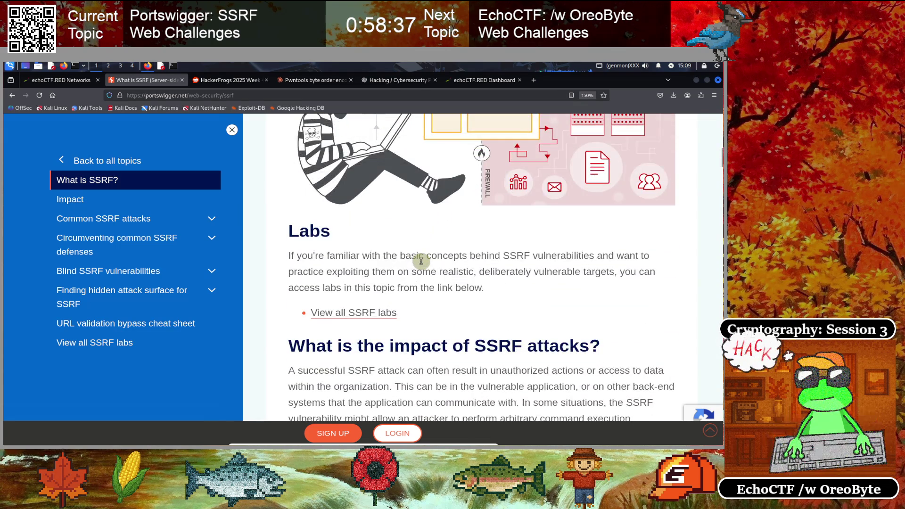
pyautogui.scroll(-4, 477, 235)
pyautogui.scroll(-10, 495, 247)
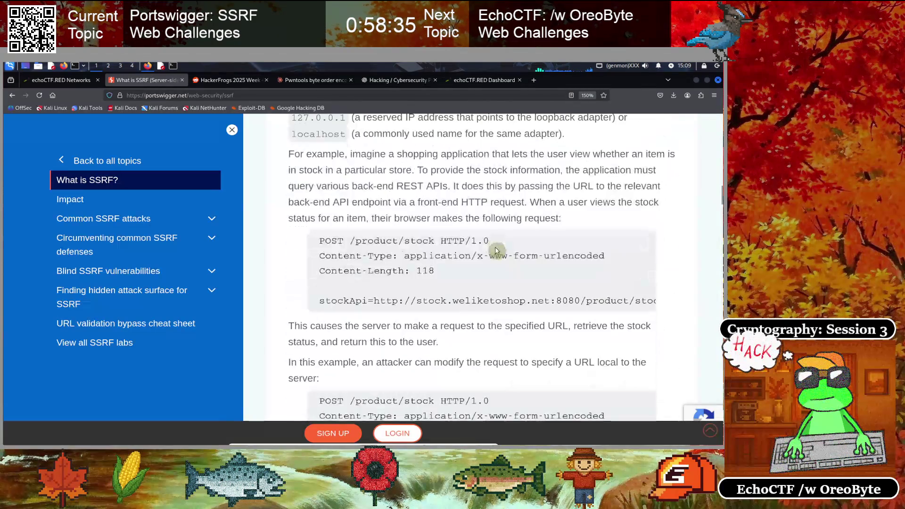
pyautogui.scroll(1, 496, 250)
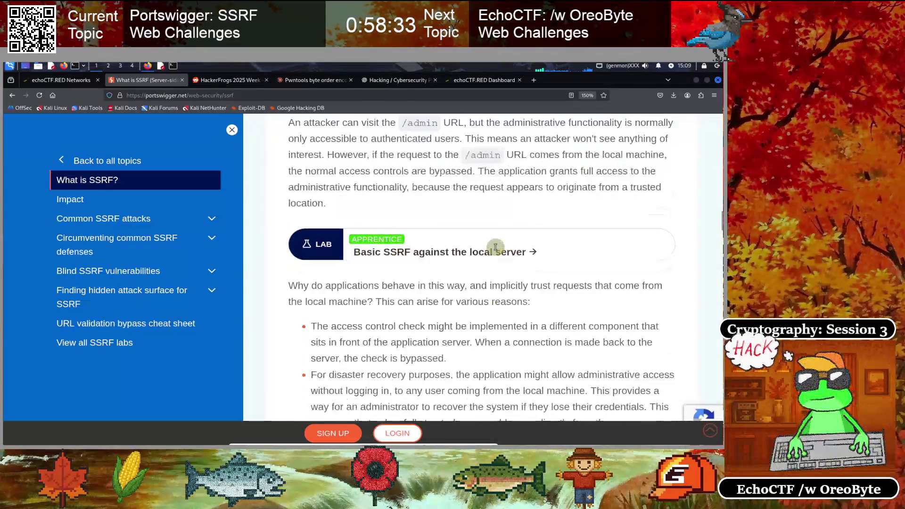
pyautogui.scroll(-5, 495, 246)
pyautogui.scroll(-8, 495, 246)
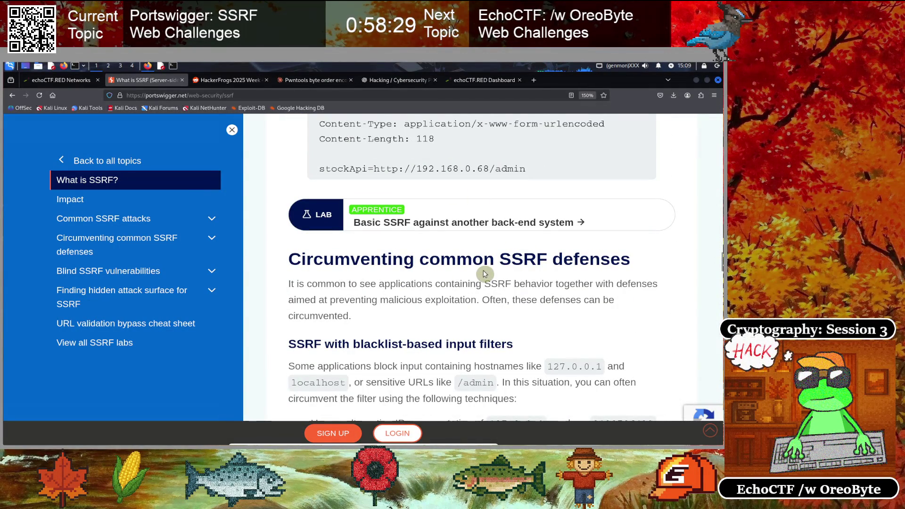
pyautogui.scroll(-2, 485, 274)
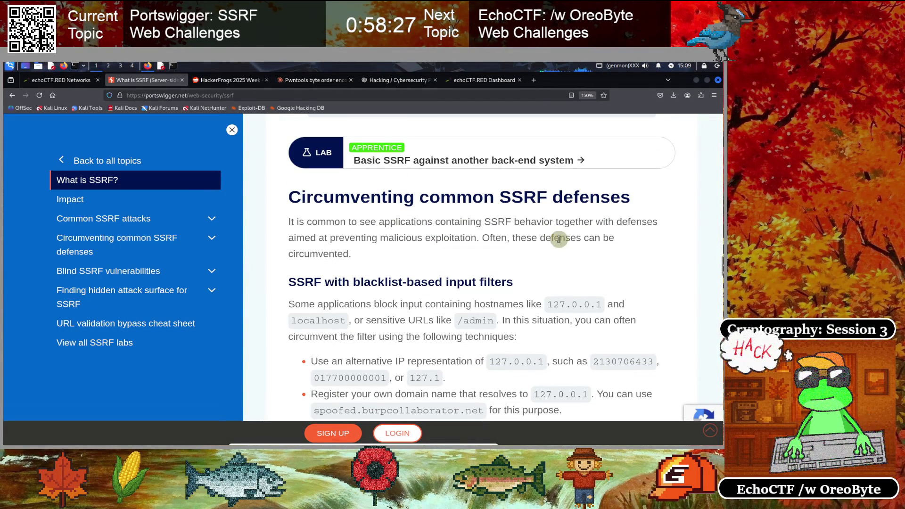
pyautogui.scroll(-3, 720, 264)
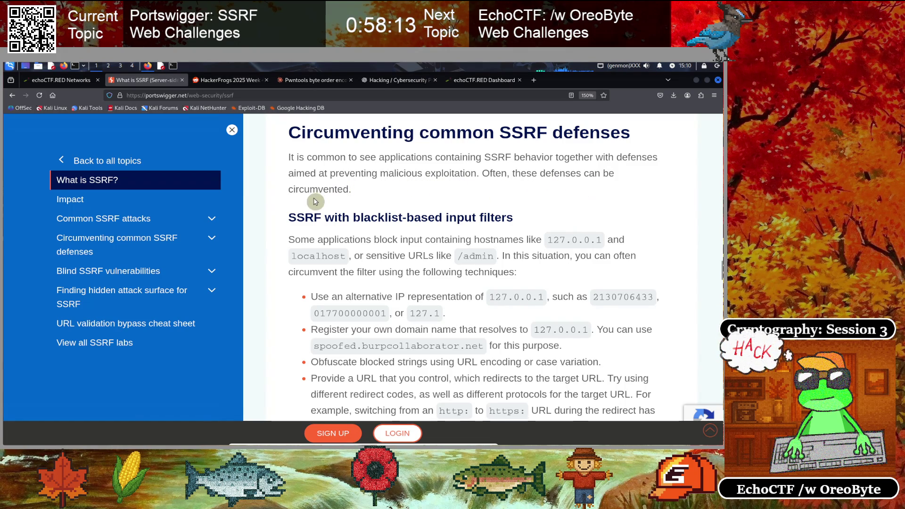
pyautogui.scroll(-2, 419, 208)
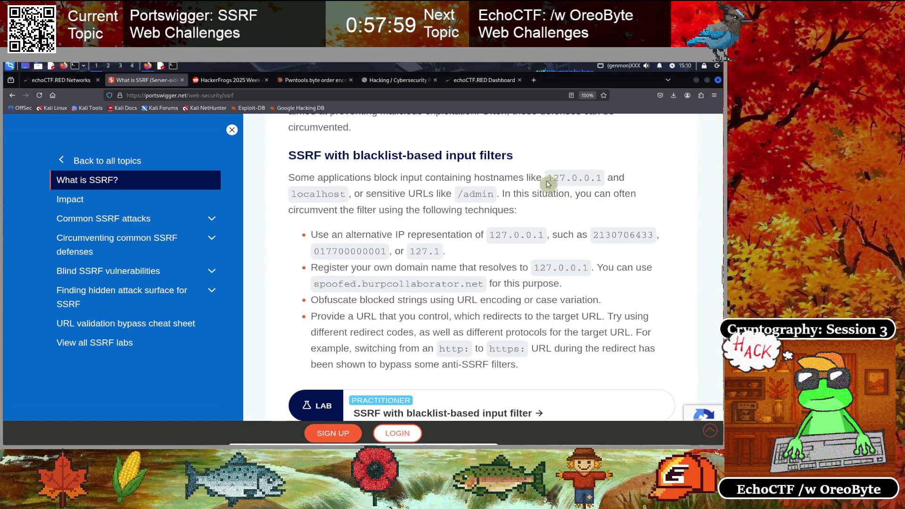
pyautogui.moveTo(563, 177); pyautogui.dragTo(603, 179)
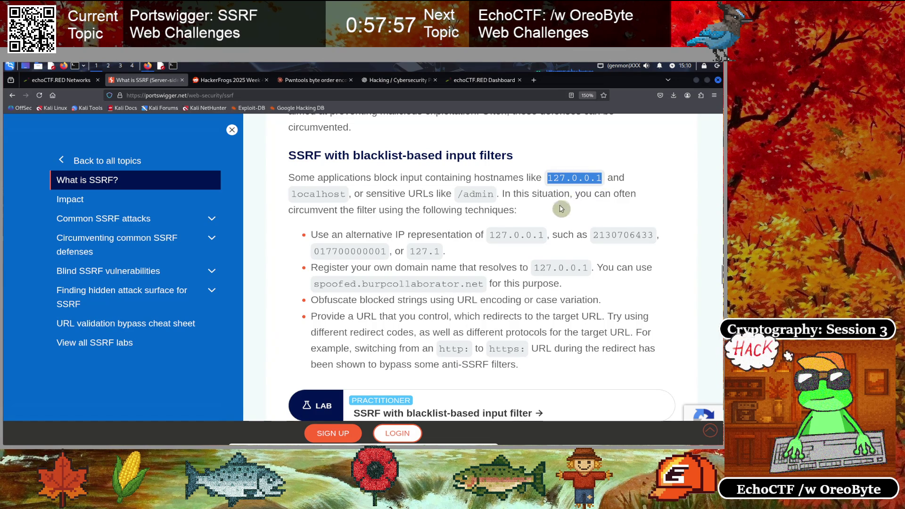
pyautogui.click(574, 189)
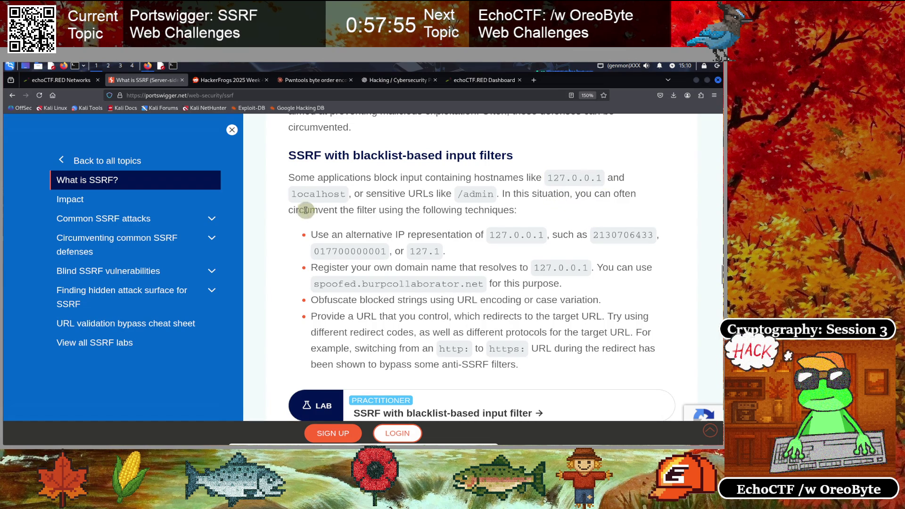
pyautogui.doubleClick(325, 192)
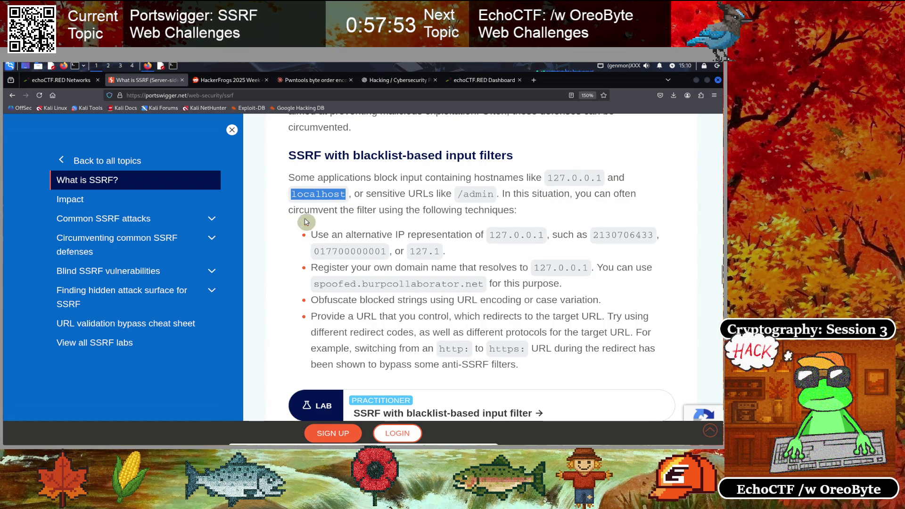
pyautogui.click(330, 208)
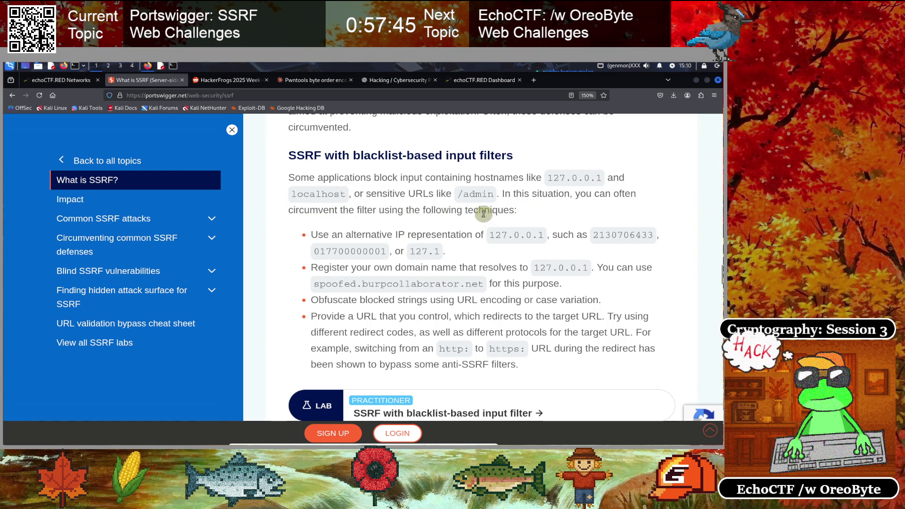
pyautogui.scroll(-2, 481, 214)
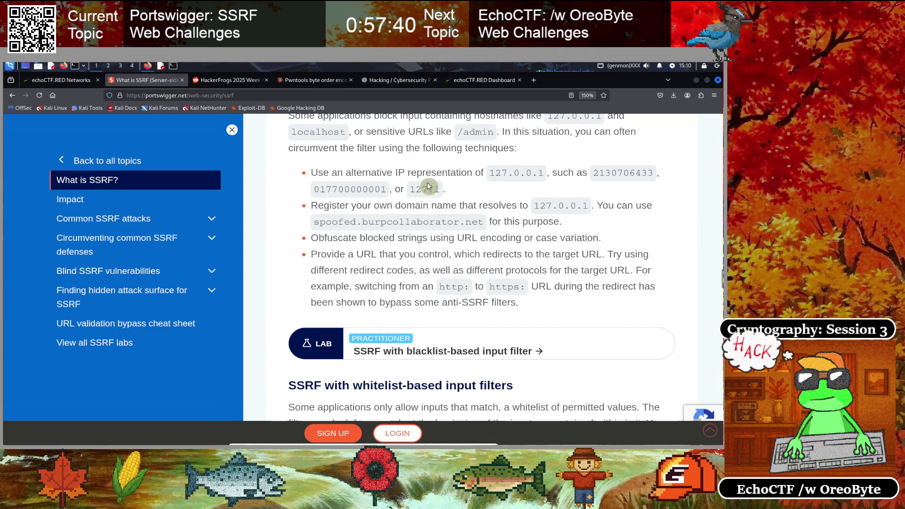
pyautogui.moveTo(489, 173); pyautogui.dragTo(545, 174)
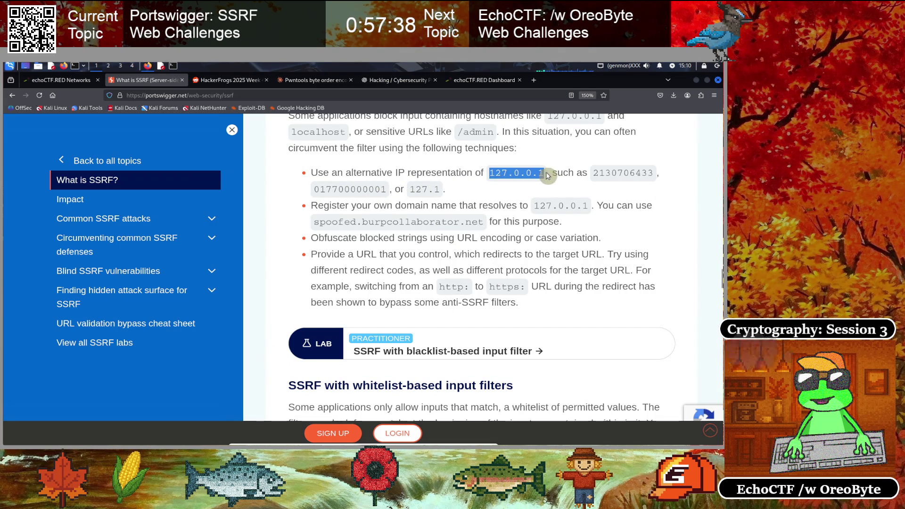
pyautogui.click(593, 200)
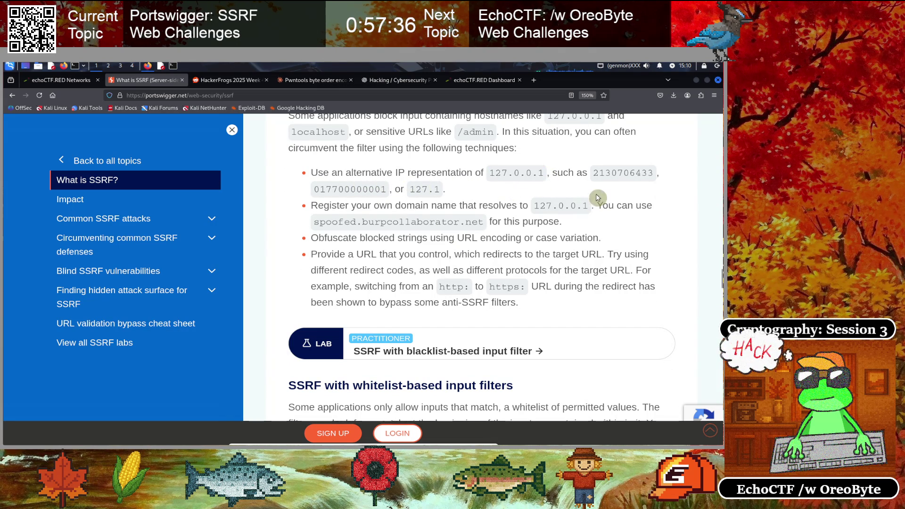
pyautogui.moveTo(592, 175); pyautogui.dragTo(643, 172)
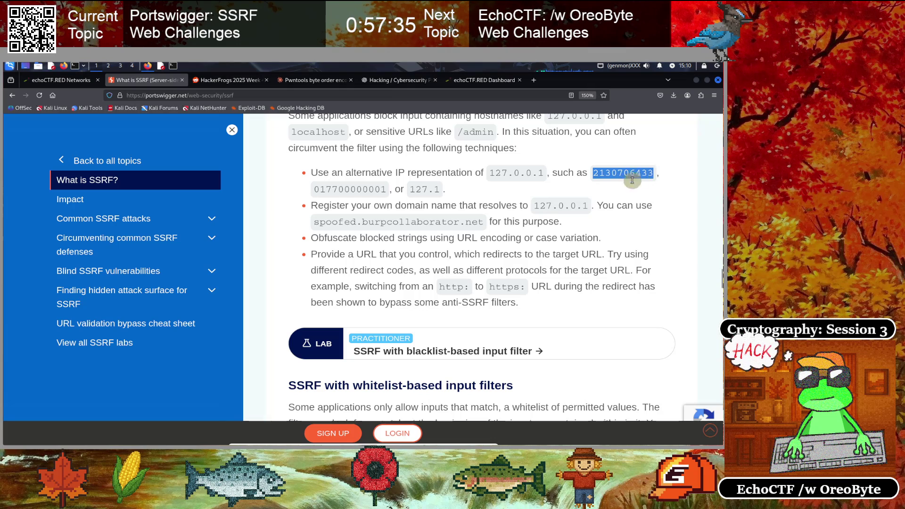
pyautogui.click(554, 199)
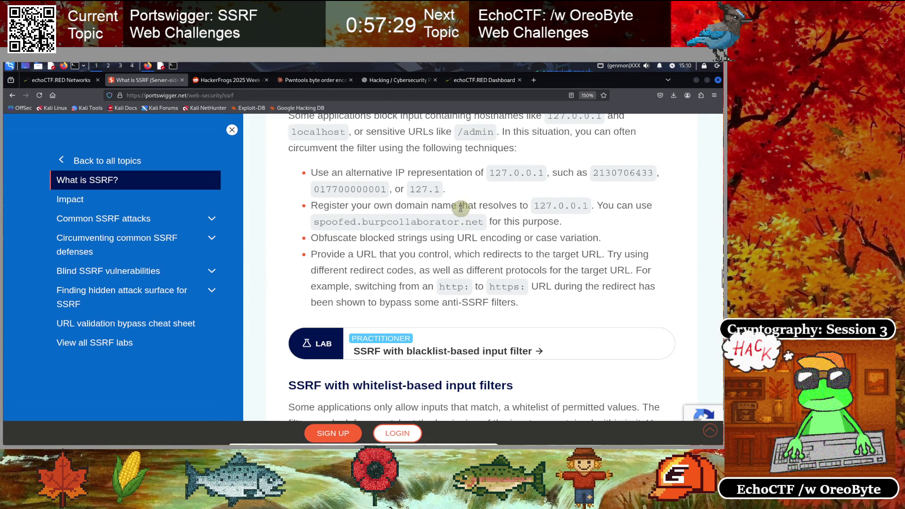
pyautogui.doubleClick(594, 173)
pyautogui.click(561, 202)
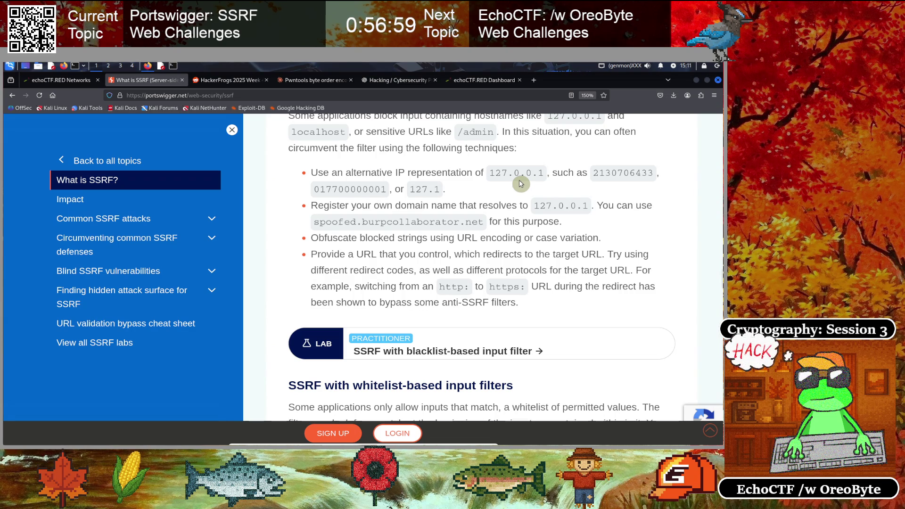
pyautogui.doubleClick(506, 174)
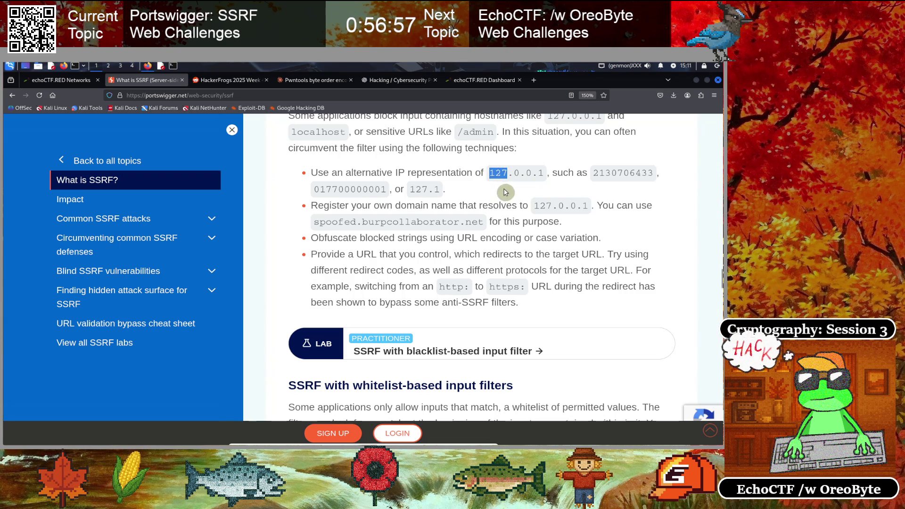
pyautogui.click(506, 173)
pyautogui.moveTo(490, 174); pyautogui.dragTo(488, 173)
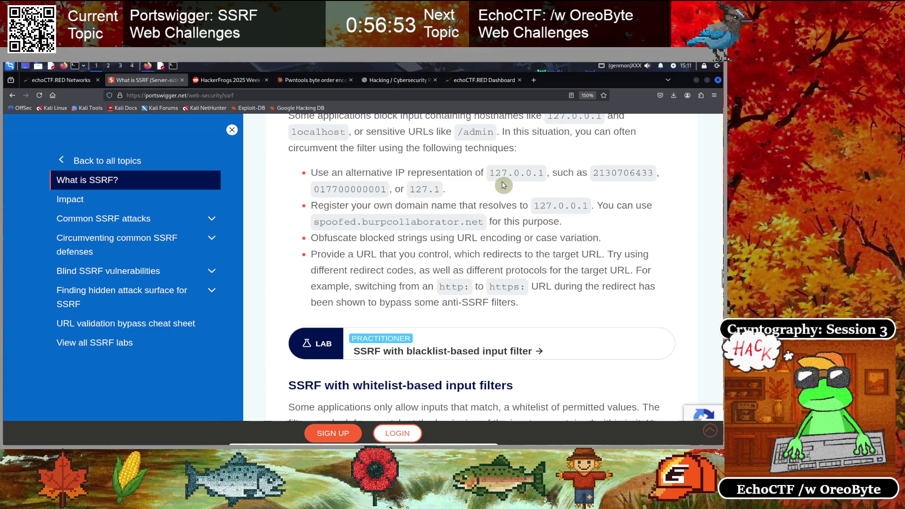
pyautogui.click(508, 171)
pyautogui.moveTo(494, 173); pyautogui.dragTo(491, 185)
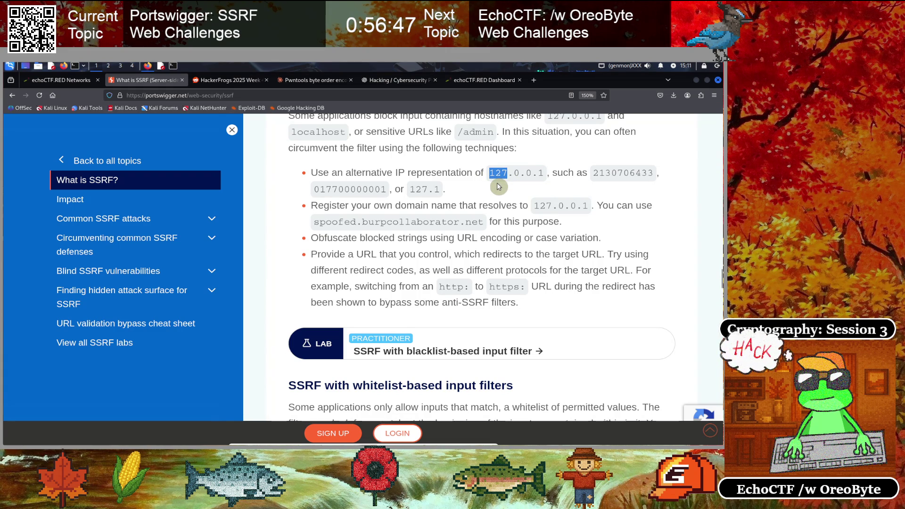
pyautogui.click(500, 188)
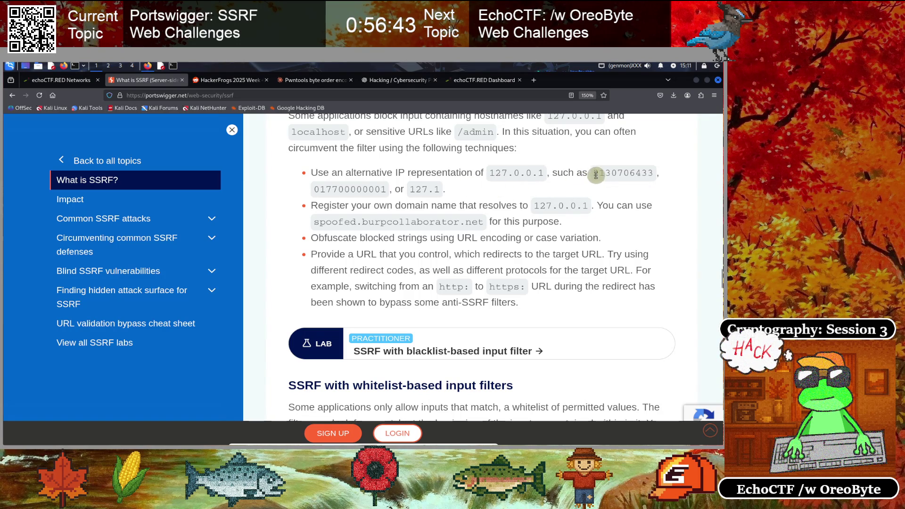
pyautogui.moveTo(592, 173); pyautogui.dragTo(659, 173)
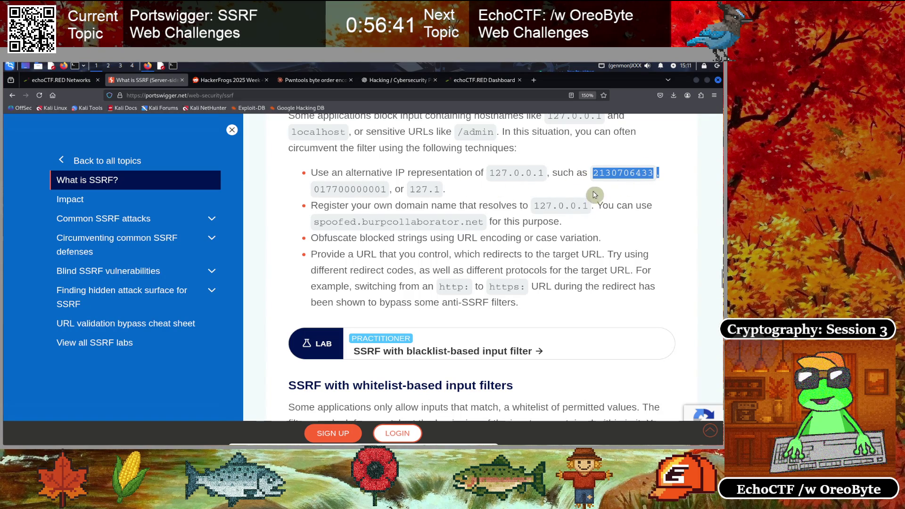
pyautogui.click(648, 174)
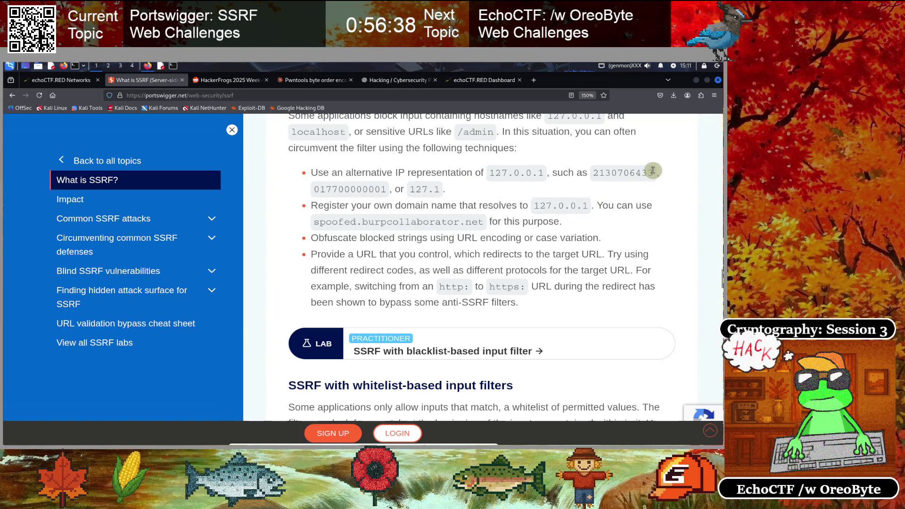
pyautogui.moveTo(653, 171); pyautogui.dragTo(592, 173)
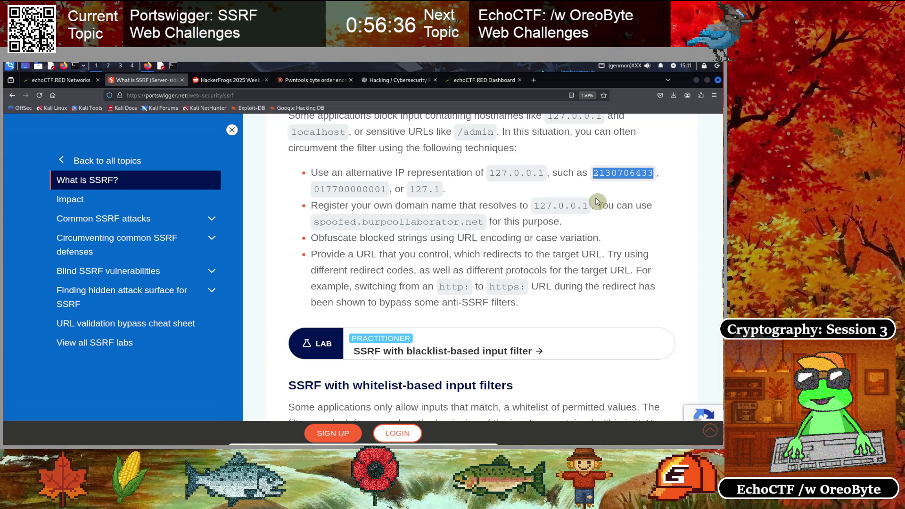
pyautogui.click(540, 174)
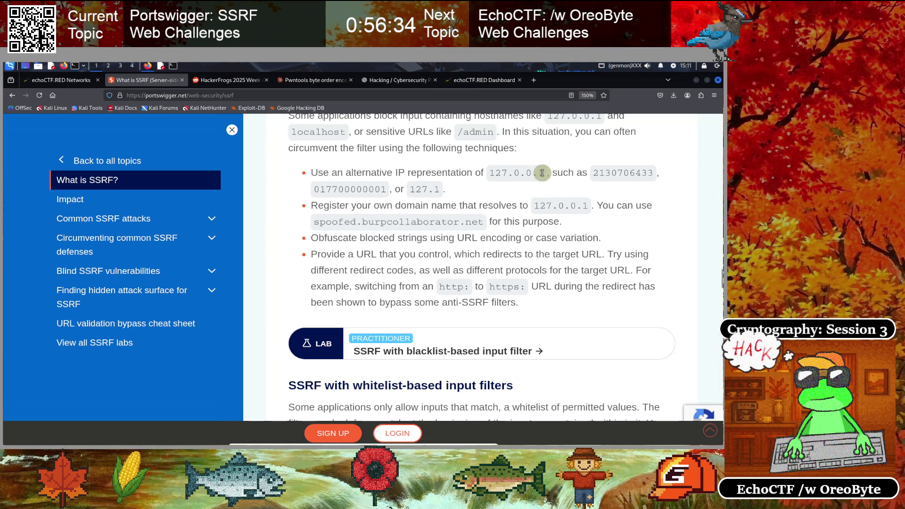
pyautogui.moveTo(538, 171); pyautogui.dragTo(488, 173)
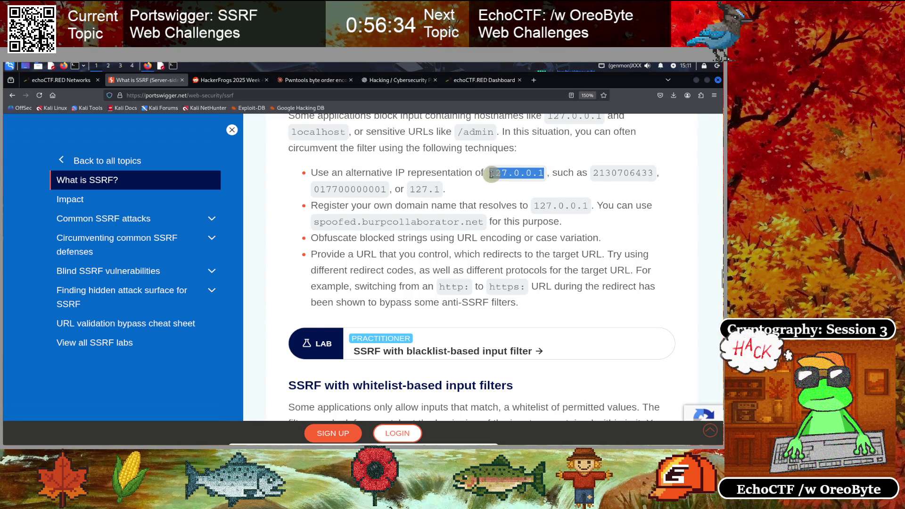
pyautogui.click(590, 192)
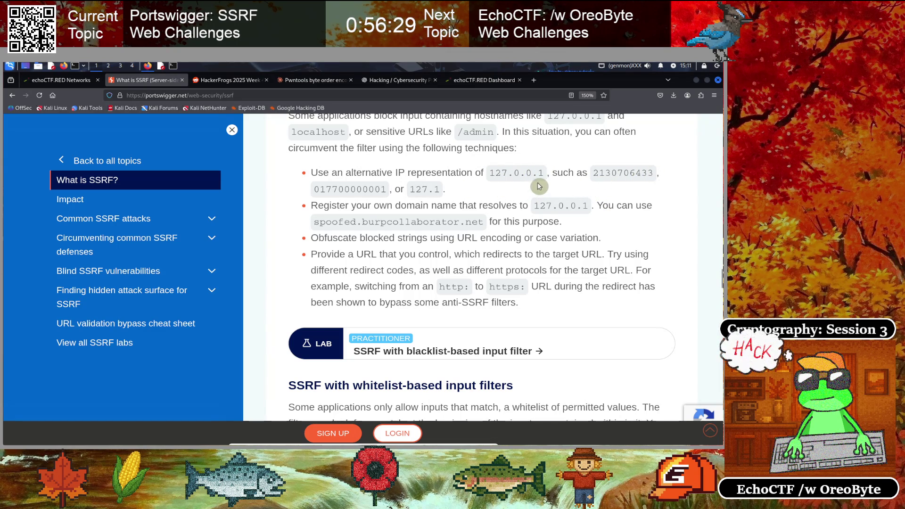
pyautogui.doubleClick(507, 171)
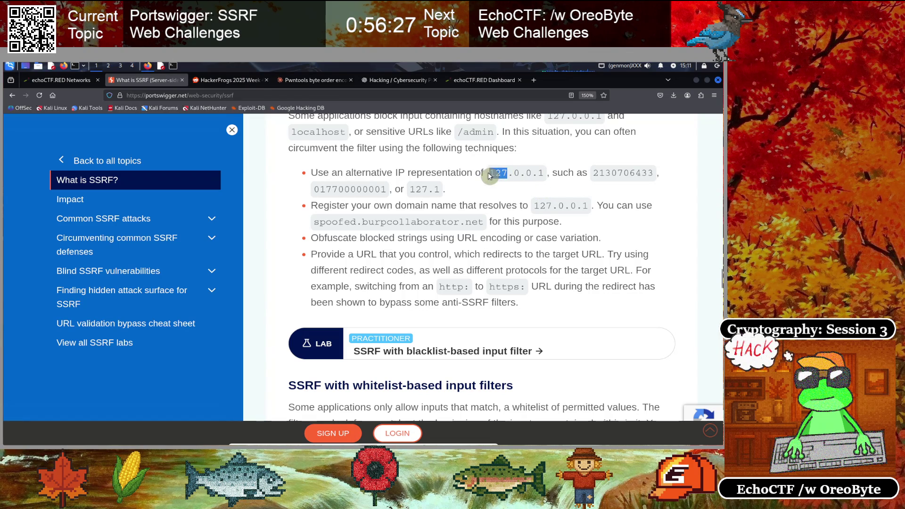
pyautogui.click(518, 172)
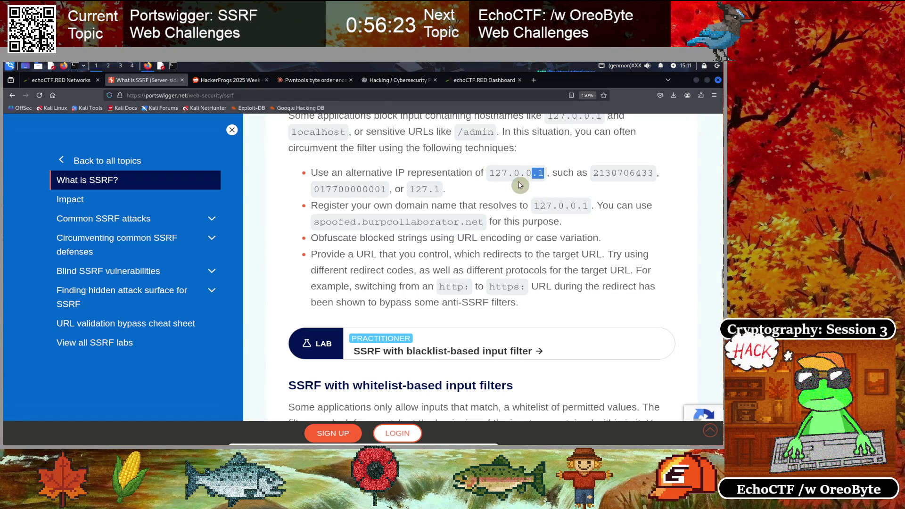
pyautogui.click(495, 178)
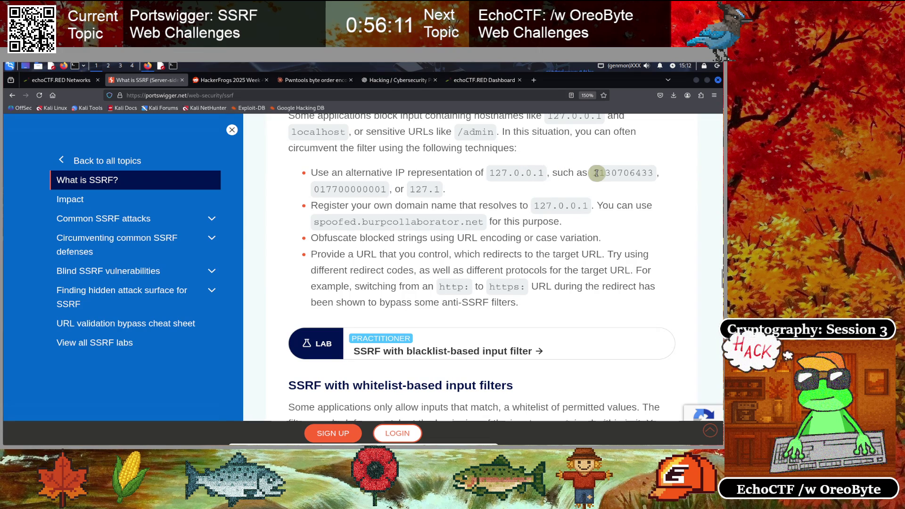
pyautogui.moveTo(597, 173)
pyautogui.mouseDown()
pyautogui.moveTo(655, 173)
pyautogui.moveTo(592, 172)
pyautogui.mouseUp()
pyautogui.click(537, 202)
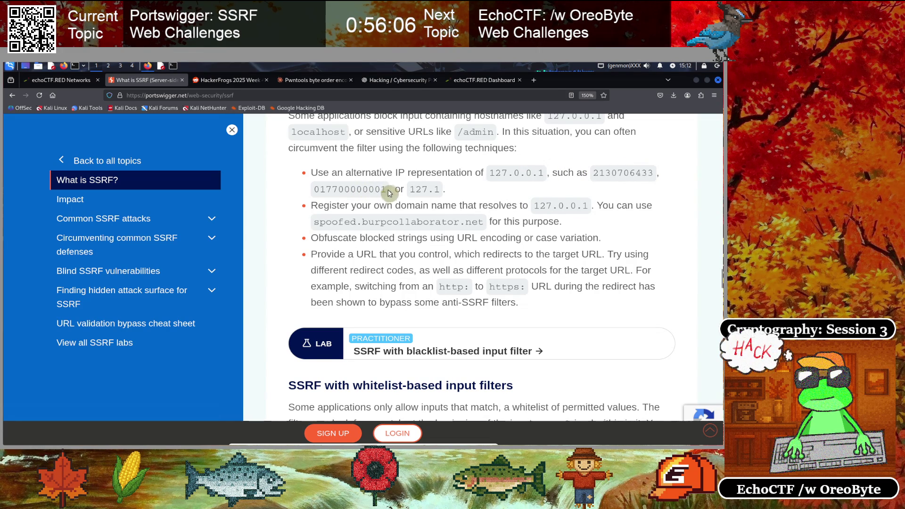
pyautogui.moveTo(390, 193); pyautogui.dragTo(302, 189)
pyautogui.click(418, 216)
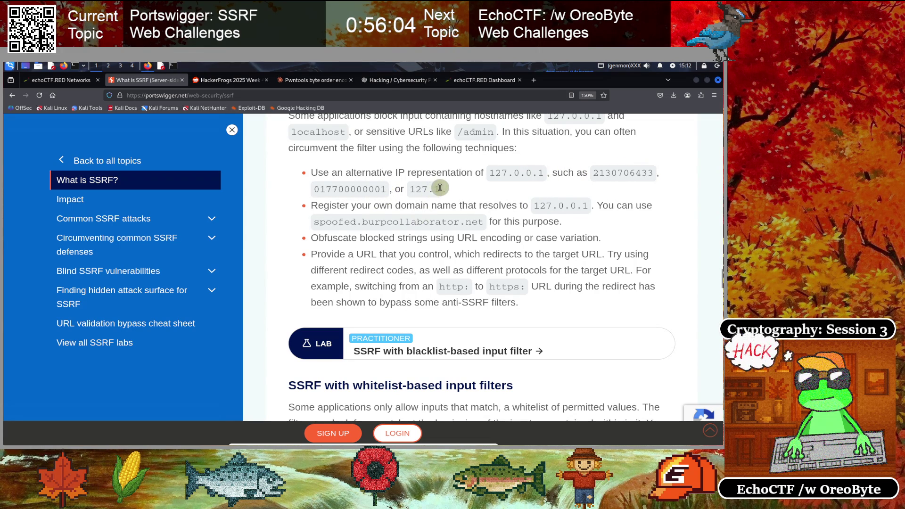
pyautogui.moveTo(440, 188); pyautogui.dragTo(408, 190)
pyautogui.click(426, 208)
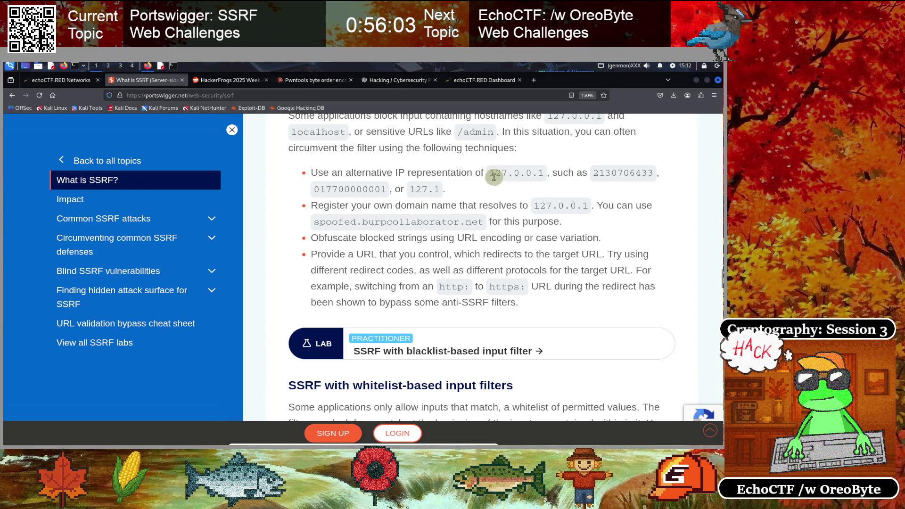
pyautogui.moveTo(412, 189); pyautogui.dragTo(443, 193)
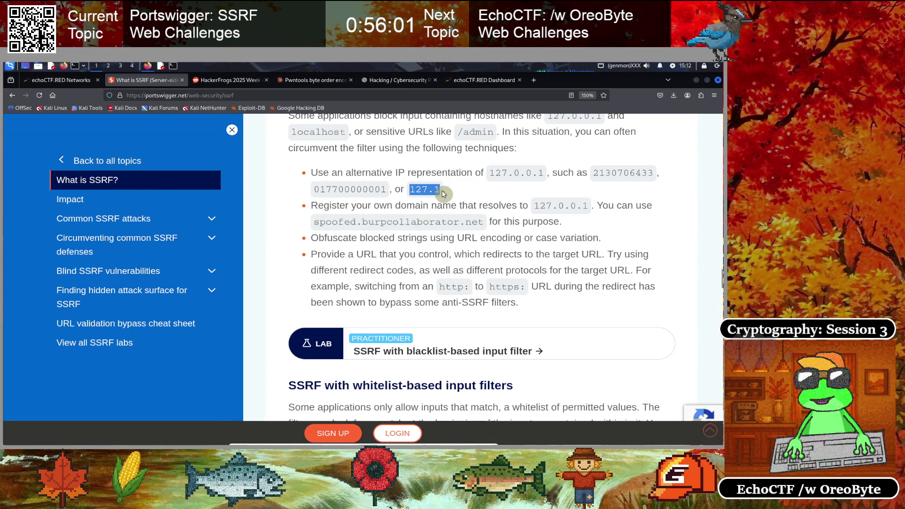
pyautogui.click(418, 203)
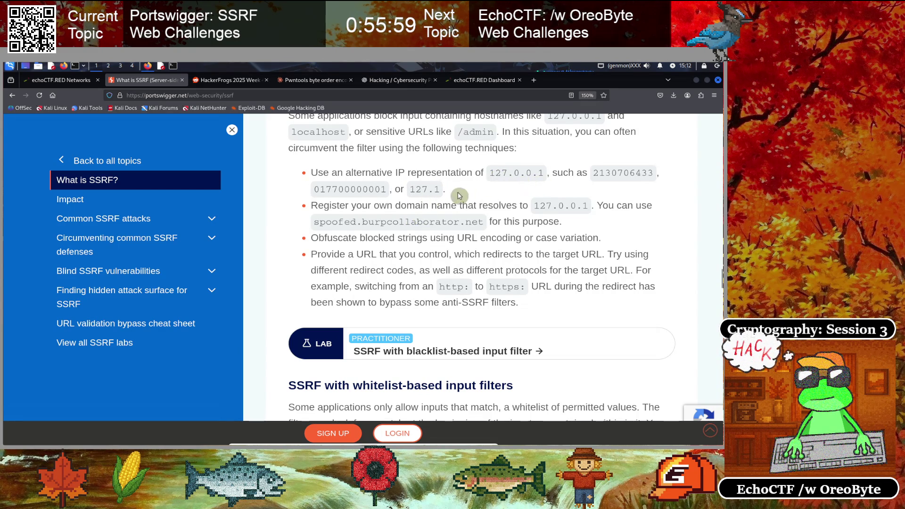
pyautogui.moveTo(514, 172); pyautogui.dragTo(544, 172)
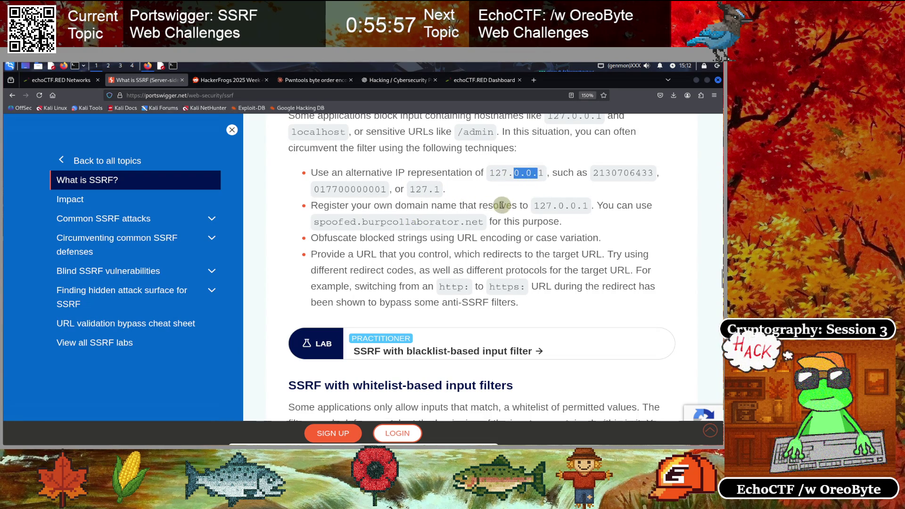
pyautogui.click(483, 174)
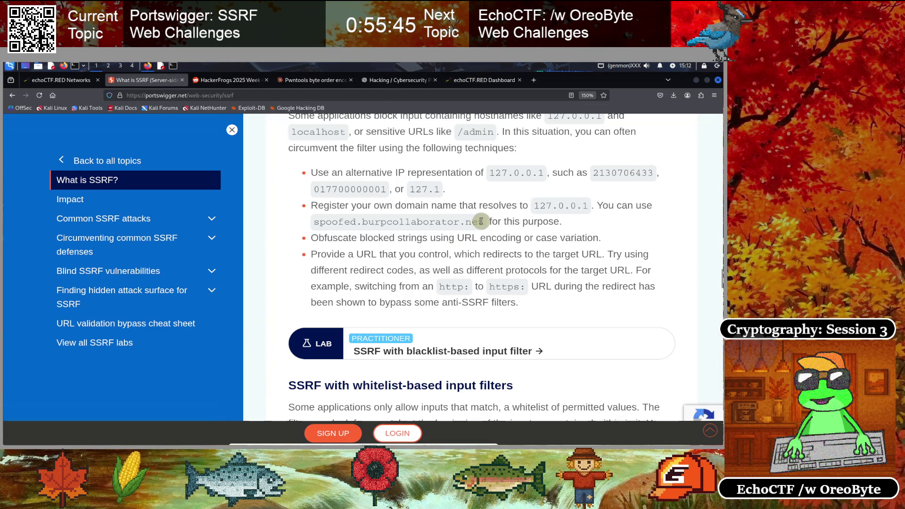
pyautogui.moveTo(484, 222)
pyautogui.mouseDown()
pyautogui.moveTo(327, 223)
pyautogui.moveTo(316, 238)
pyautogui.mouseUp()
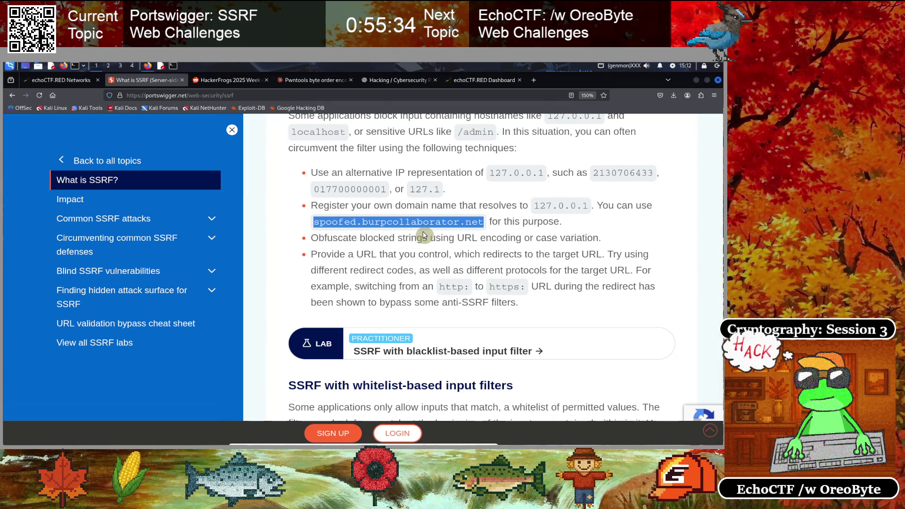
pyautogui.click(424, 235)
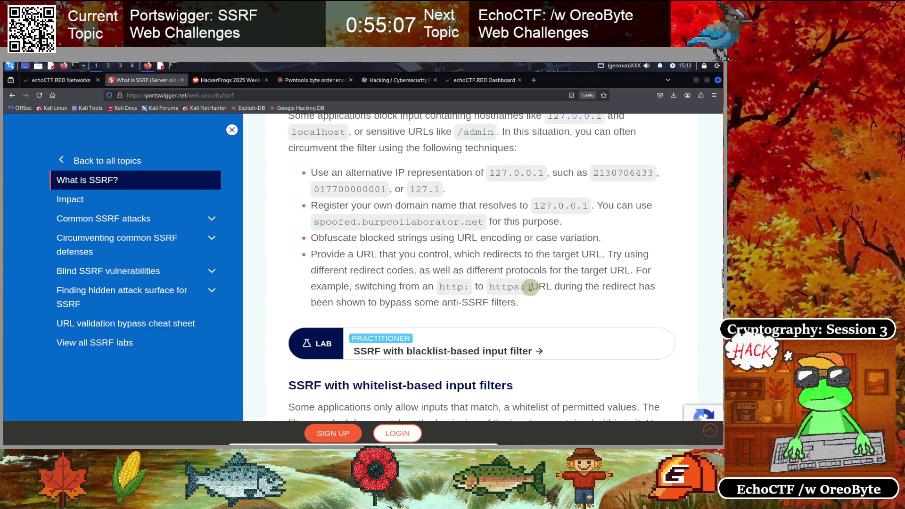
pyautogui.moveTo(532, 287); pyautogui.dragTo(607, 286)
pyautogui.click(530, 307)
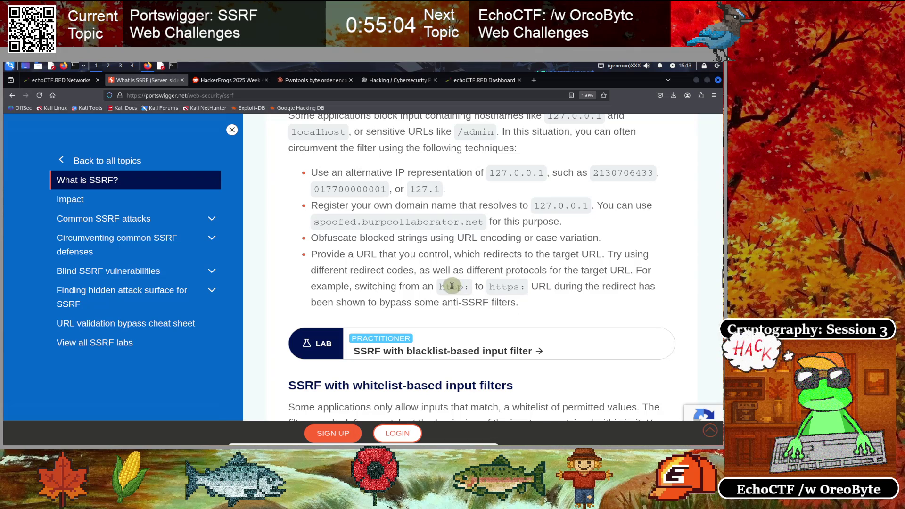
pyautogui.moveTo(433, 286); pyautogui.dragTo(531, 287)
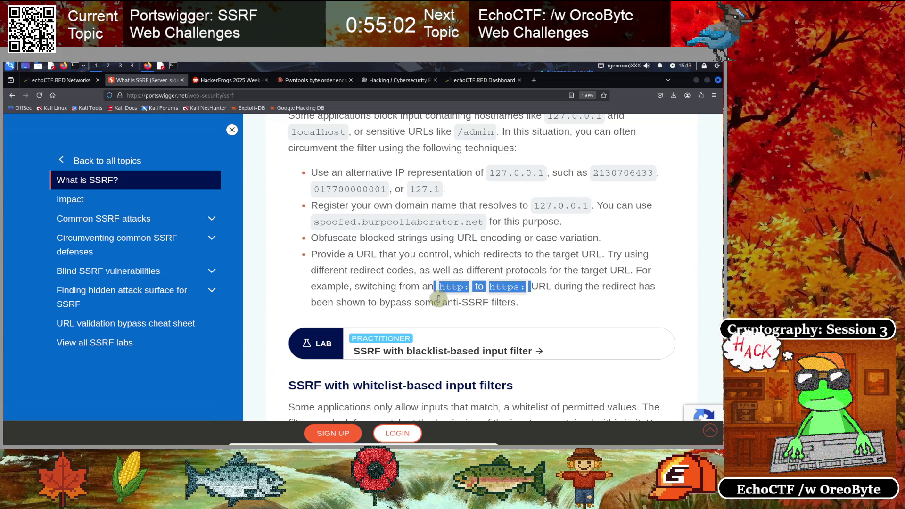
pyautogui.click(547, 297)
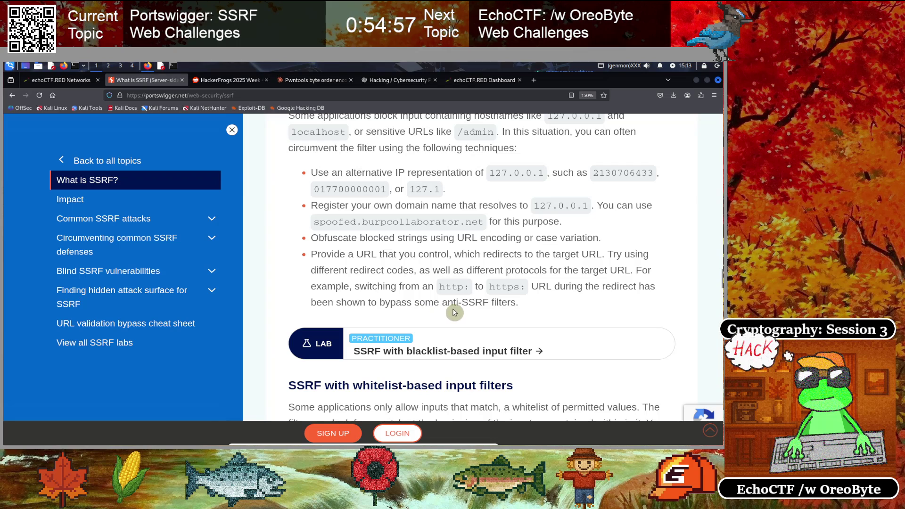
pyautogui.scroll(-2, 471, 311)
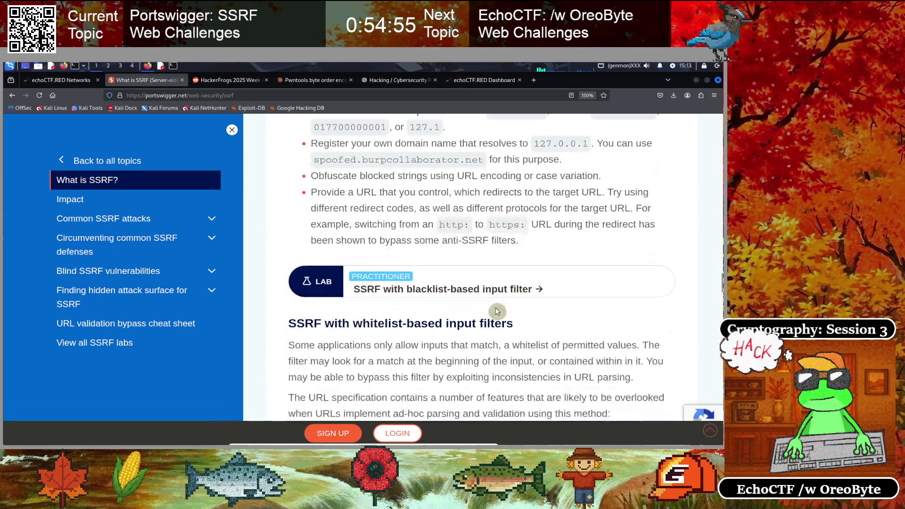
pyautogui.scroll(2, 467, 340)
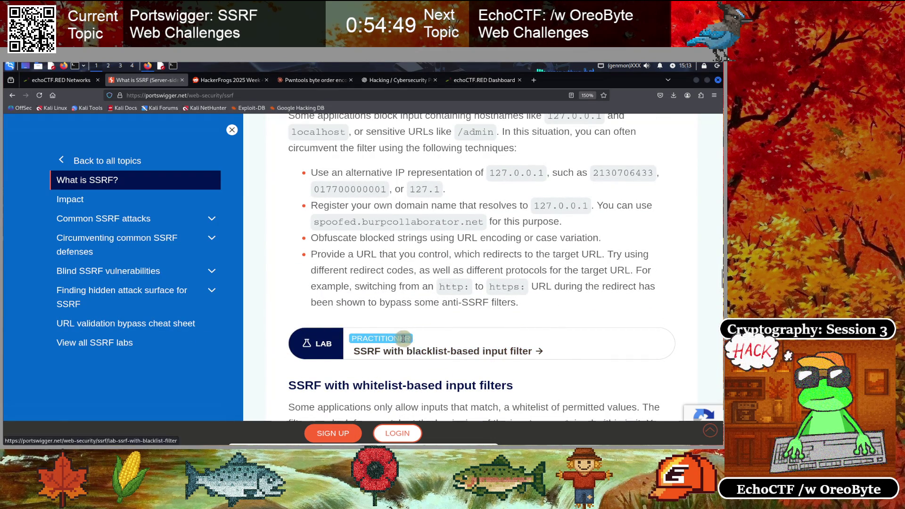
pyautogui.rightClick(390, 352)
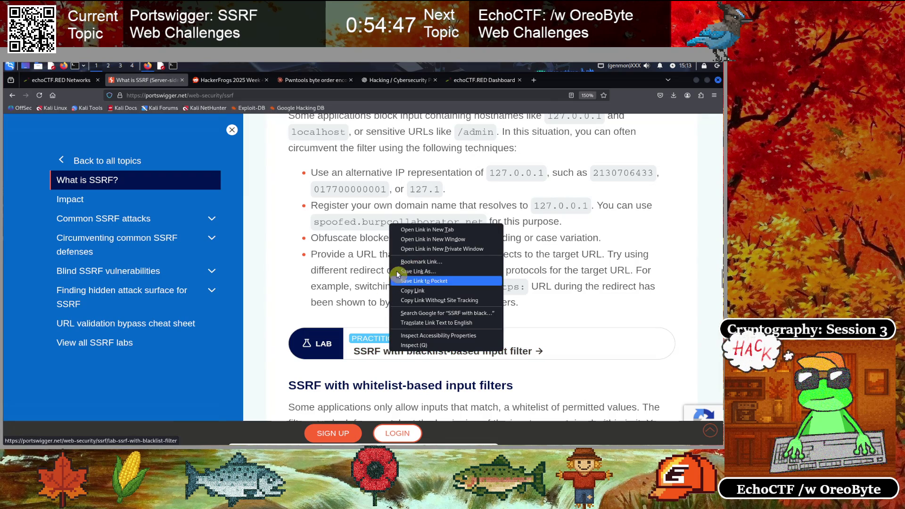
pyautogui.press('Escape')
pyautogui.click(221, 94)
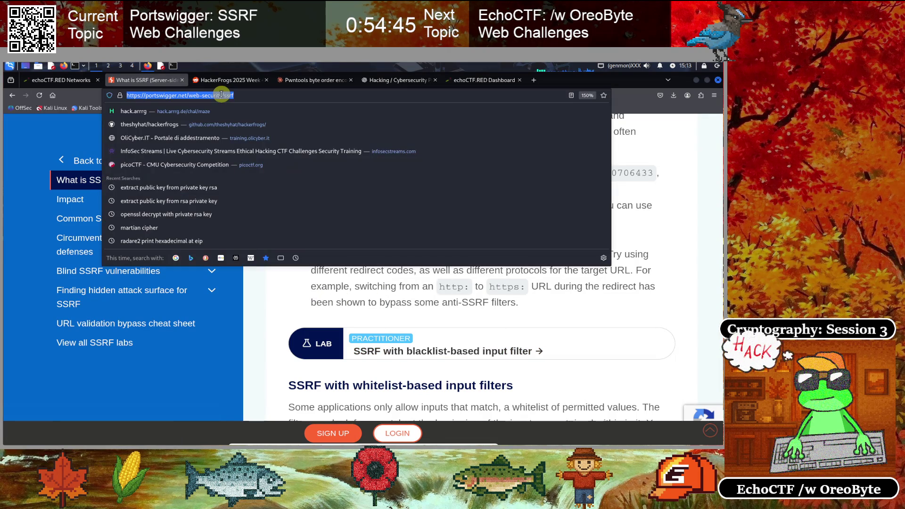
pyautogui.press('Home')
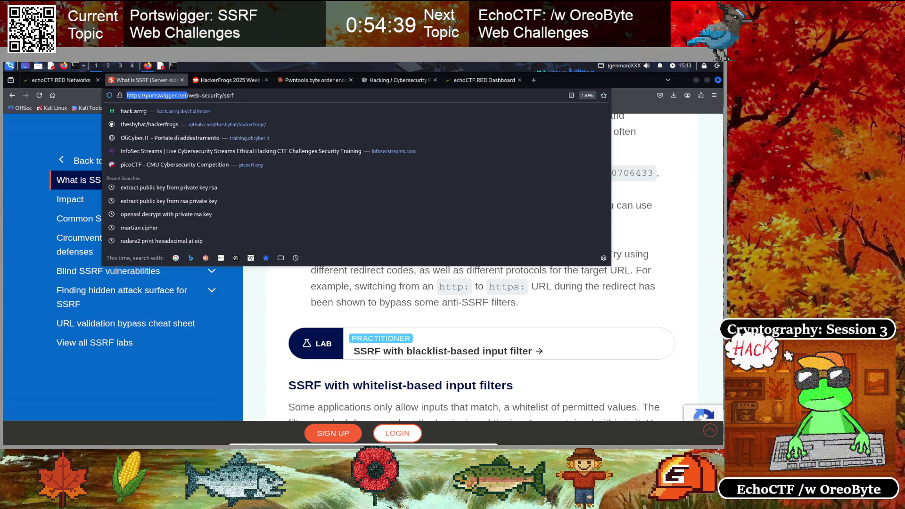
pyautogui.click(293, 303)
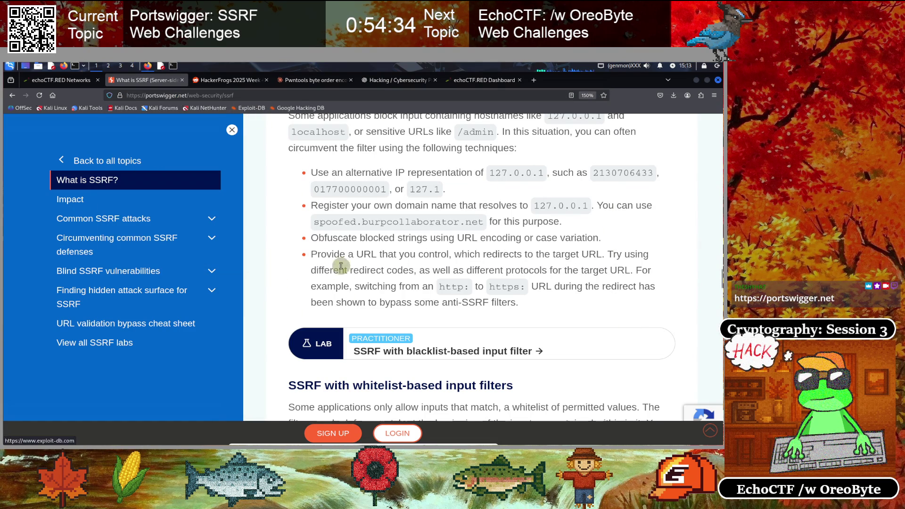
# Open the 'SSRF with blacklist-based input filter' lab in a new tab and switch to it
pyautogui.rightClick(390, 351)
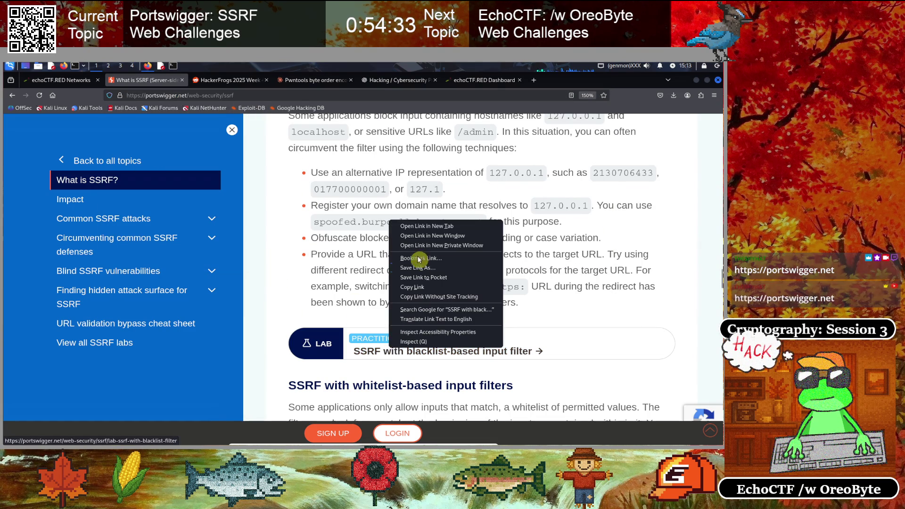
pyautogui.click(426, 225)
pyautogui.click(231, 81)
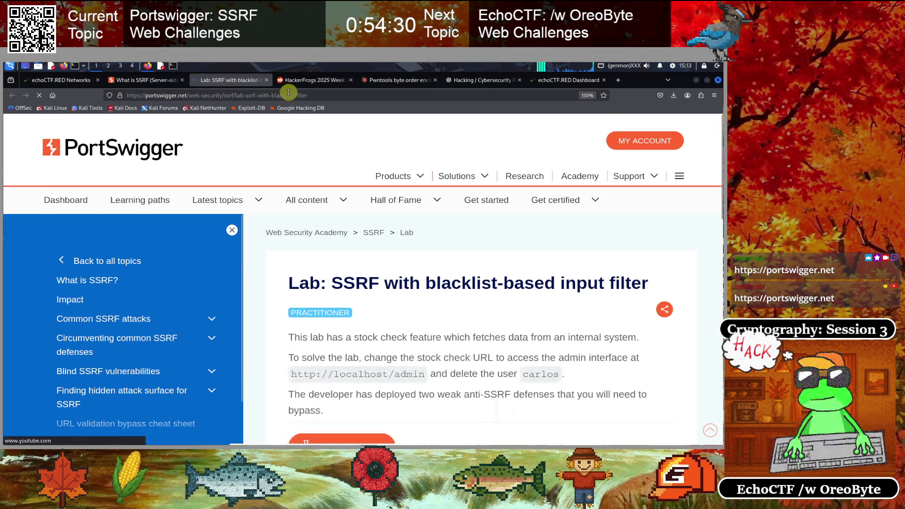
pyautogui.click(271, 95)
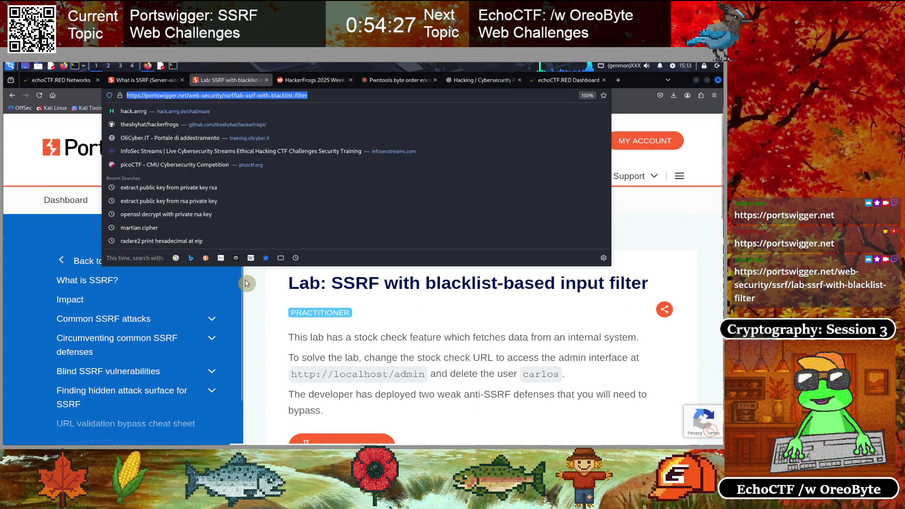
pyautogui.click(275, 315)
pyautogui.scroll(-3, 268, 291)
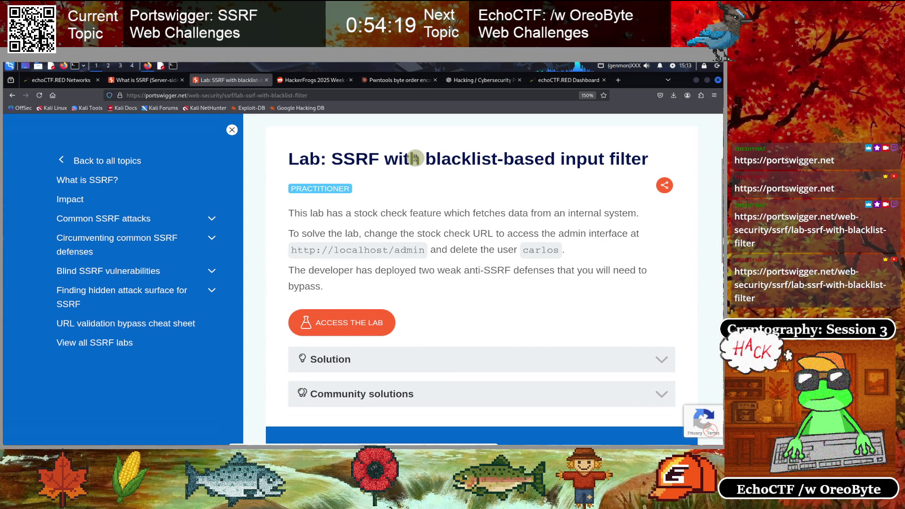
pyautogui.moveTo(399, 160); pyautogui.dragTo(622, 163)
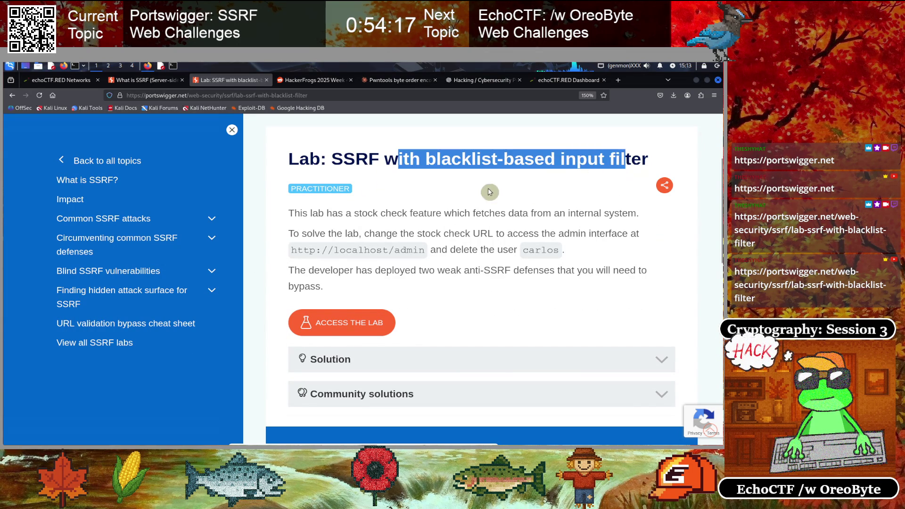
pyautogui.click(326, 157)
pyautogui.moveTo(335, 158); pyautogui.dragTo(605, 163)
pyautogui.click(379, 183)
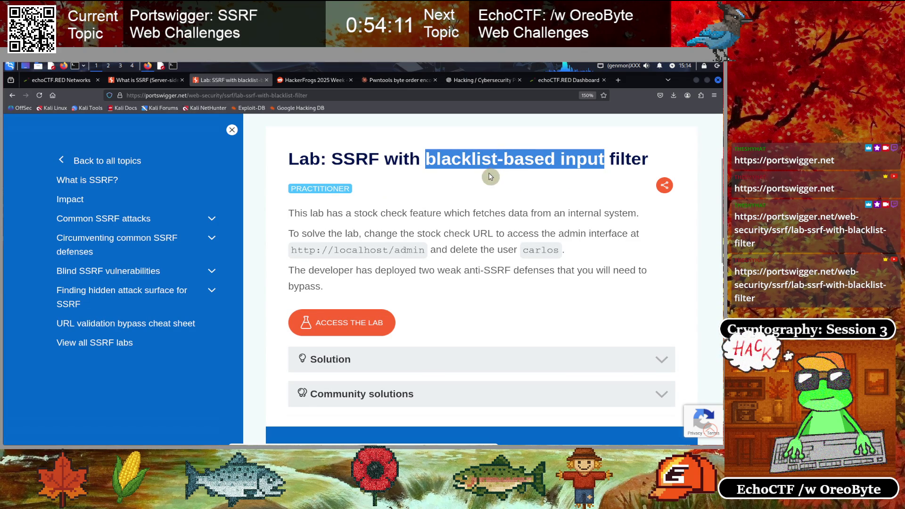
pyautogui.moveTo(423, 160)
pyautogui.mouseDown()
pyautogui.moveTo(477, 159)
pyautogui.moveTo(464, 192)
pyautogui.mouseUp()
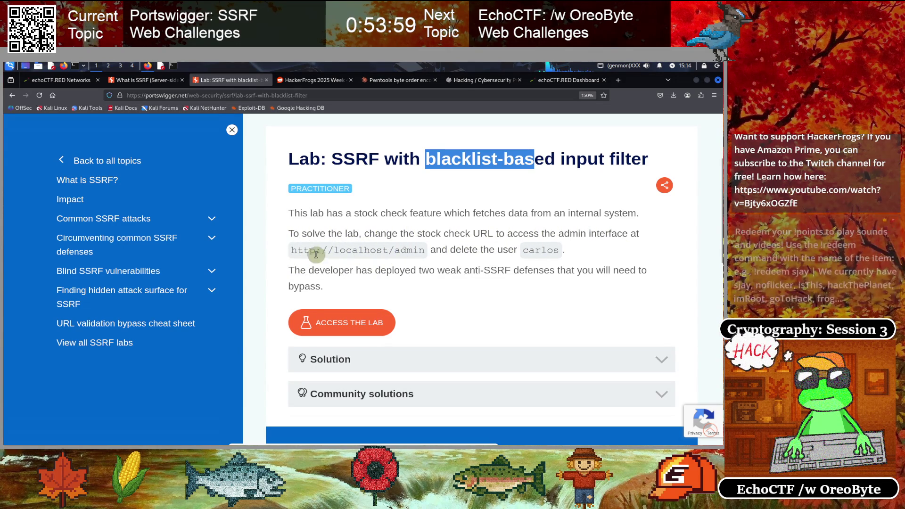
pyautogui.moveTo(428, 250); pyautogui.dragTo(290, 250)
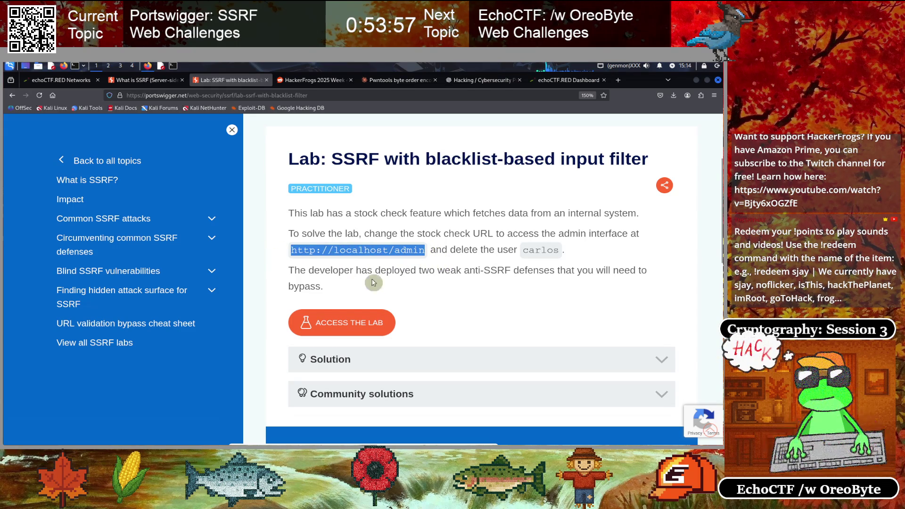
pyautogui.click(443, 266)
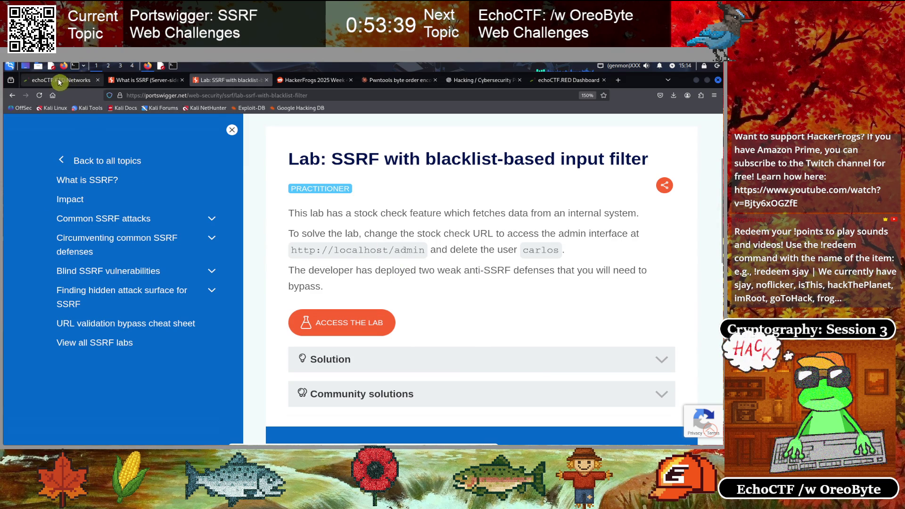
# Launch Burp Suite from the app launcher and start a temporary in-memory project with default settings
pyautogui.click(10, 66)
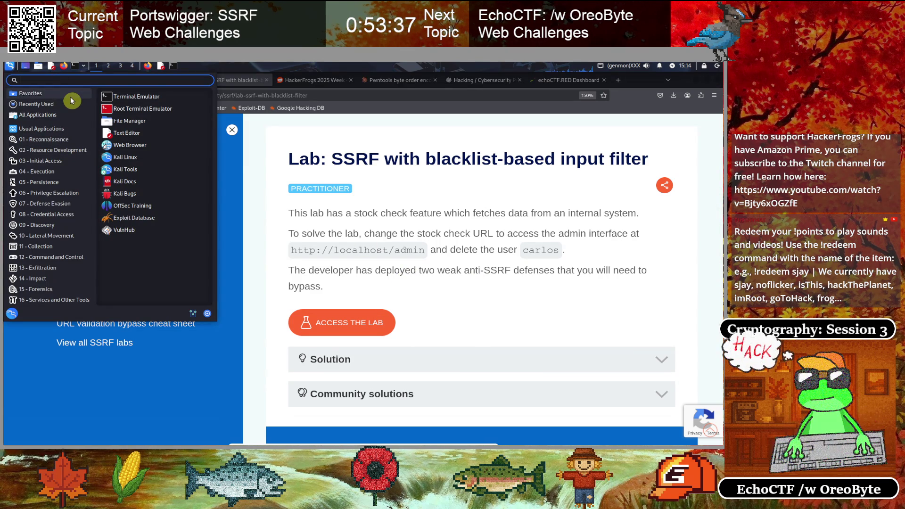
pyautogui.write('burp')
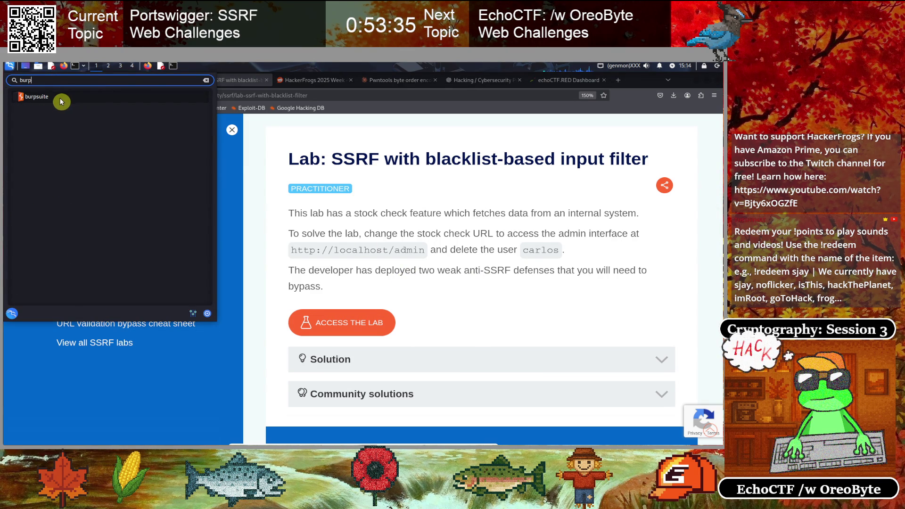
pyautogui.click(60, 101)
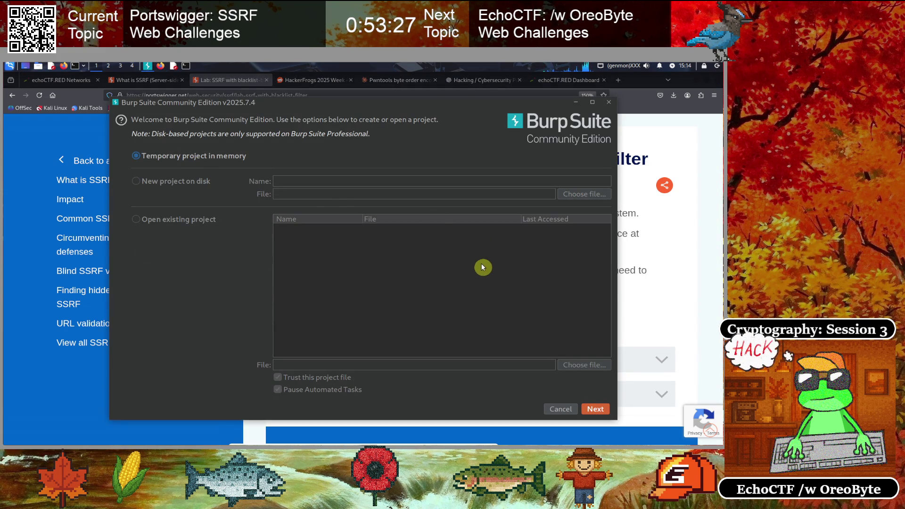
pyautogui.click(596, 408)
pyautogui.click(594, 407)
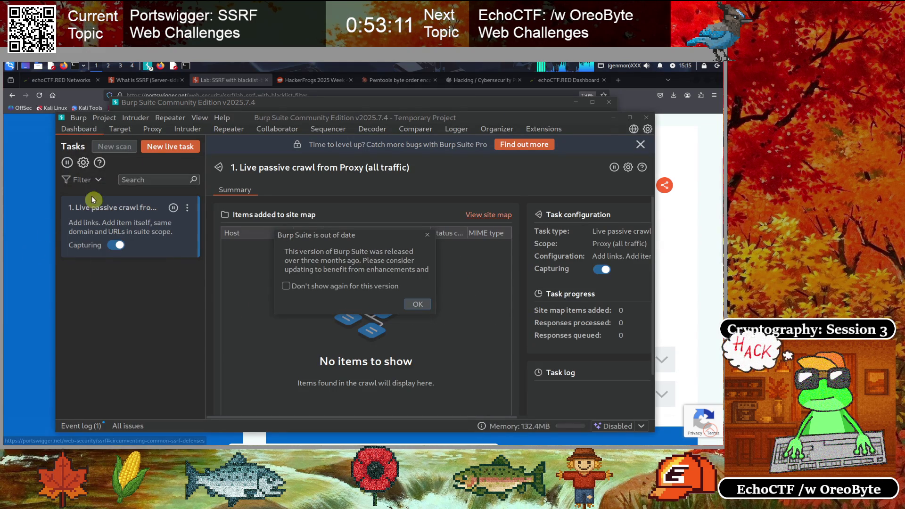
# Dismiss the out-of-date notice and go to Proxy > Intercept to open Burp's browser
pyautogui.click(418, 303)
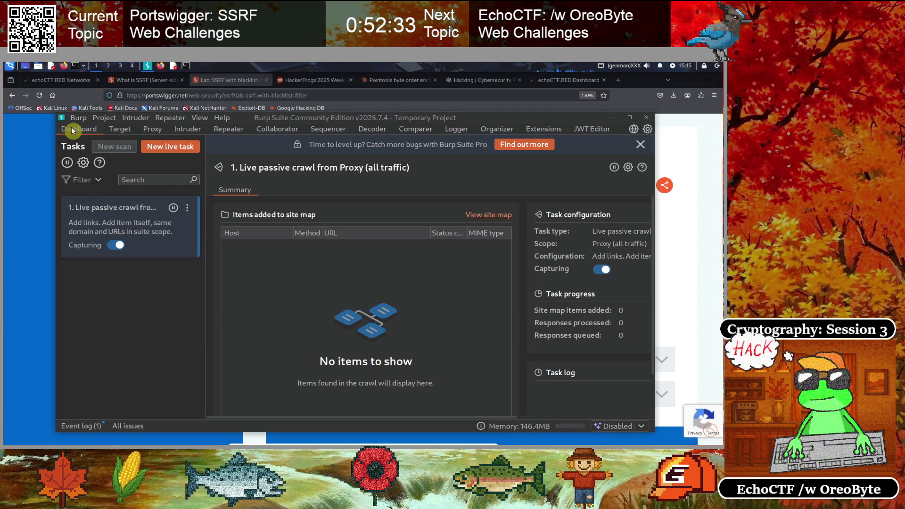
pyautogui.click(153, 131)
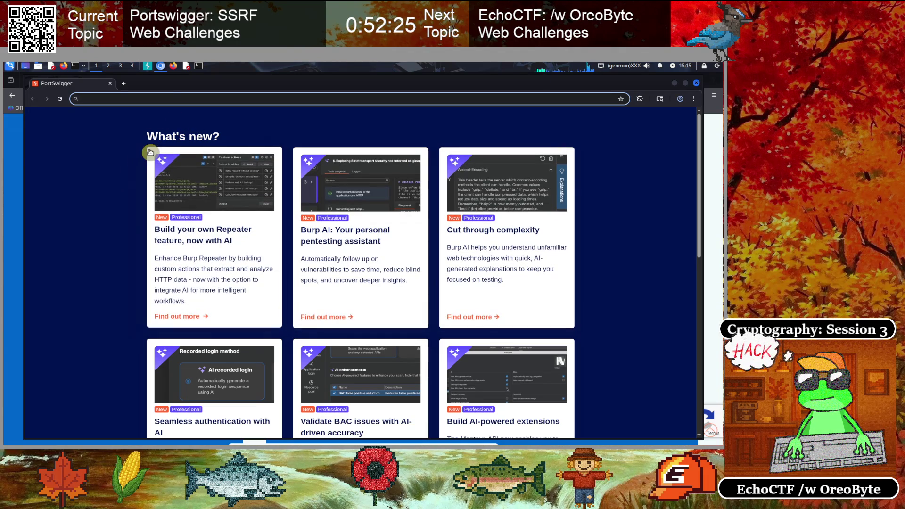
# Copy the ACCESS THE LAB link from Firefox and load it in Burp's browser
pyautogui.click(173, 68)
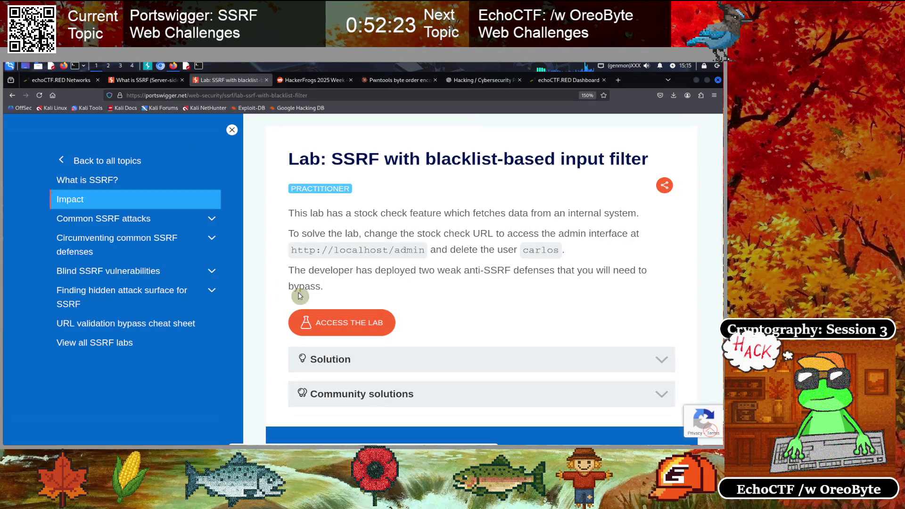
pyautogui.rightClick(336, 322)
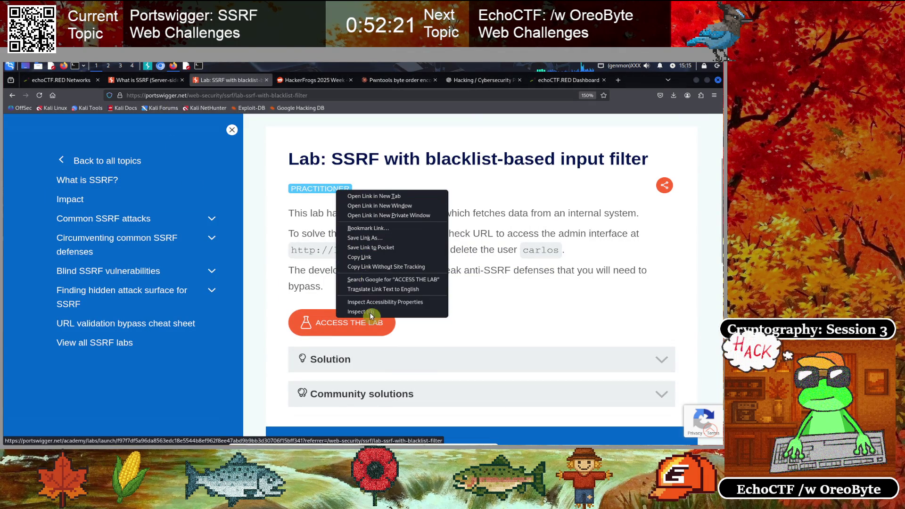
pyautogui.click(372, 257)
pyautogui.click(160, 65)
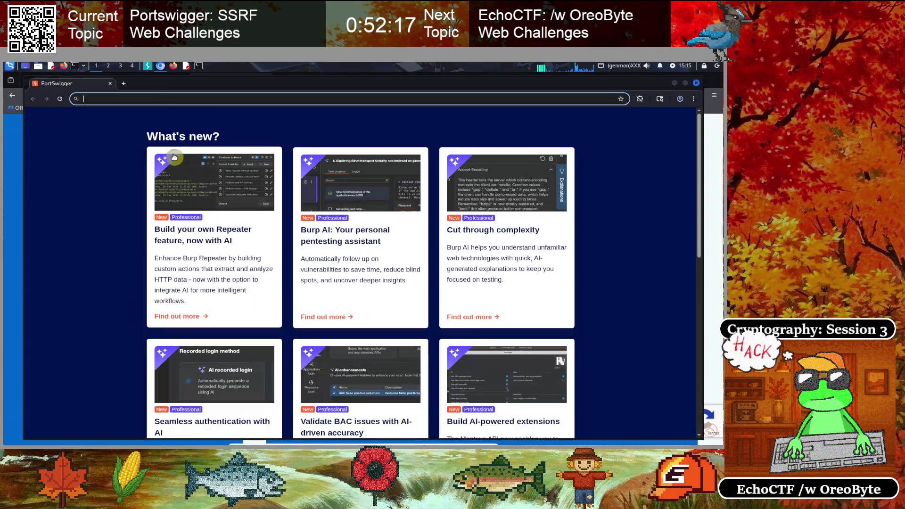
pyautogui.hotkey('ctrl', 'v')
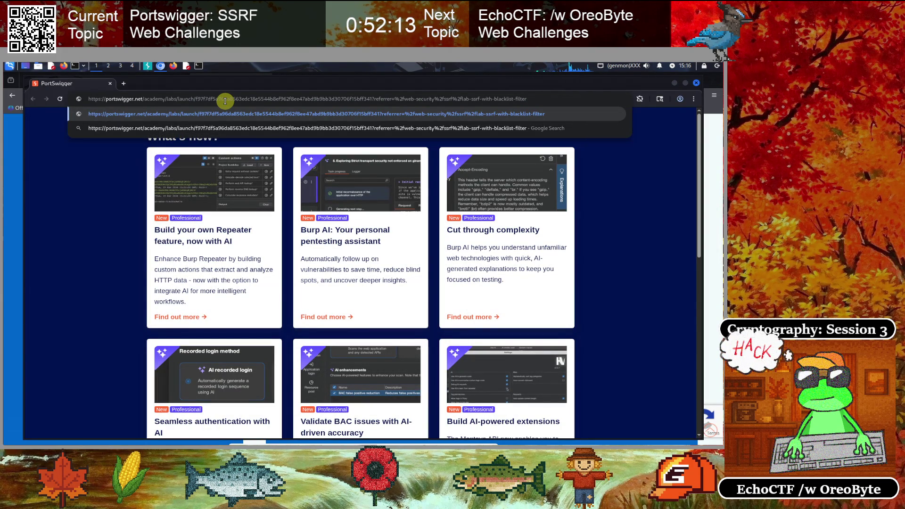
pyautogui.press('Return')
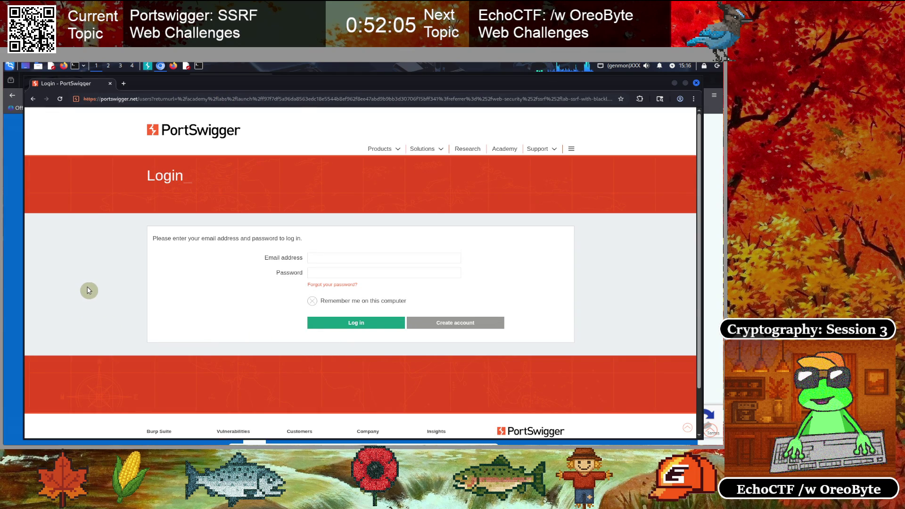
# Log in on the PortSwigger login page with the account e-mail and password
pyautogui.hotkey('ctrl', '+')
pyautogui.hotkey('ctrl', '+')
pyautogui.hotkey('ctrl', '+')
pyautogui.hotkey('ctrl', '-')
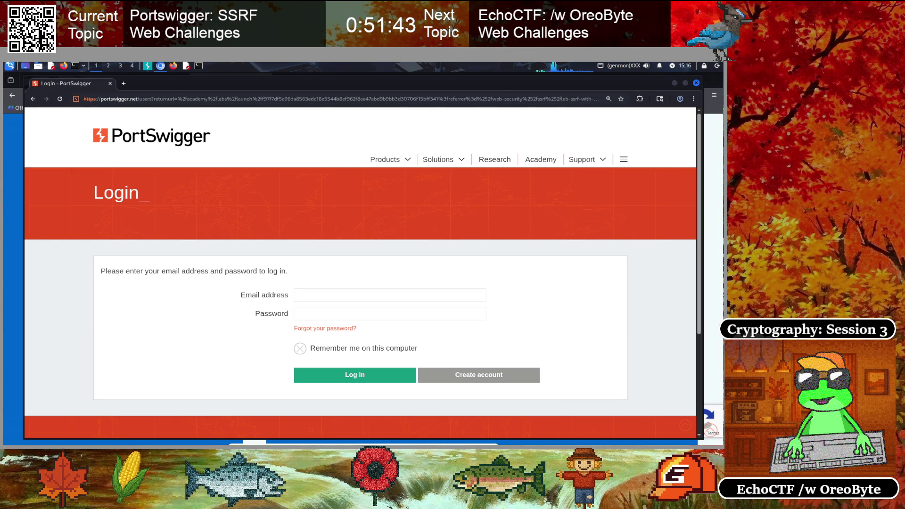
pyautogui.click(312, 295)
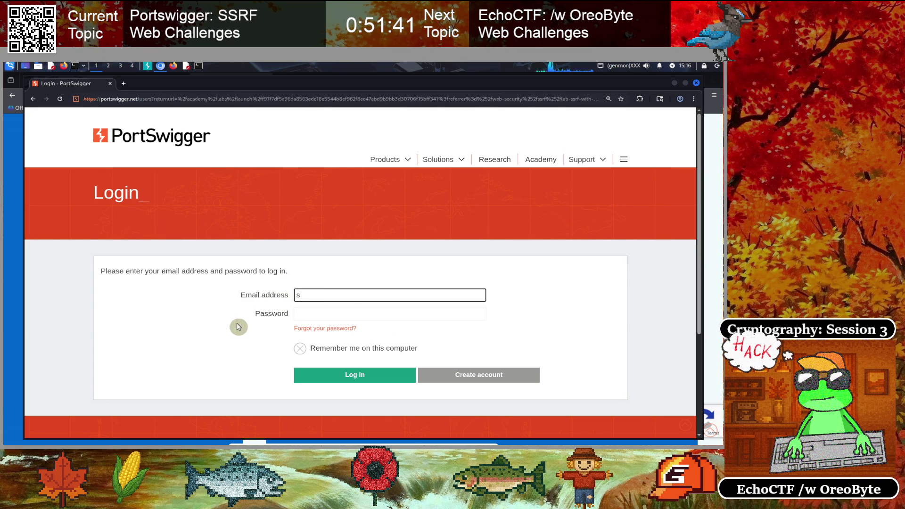
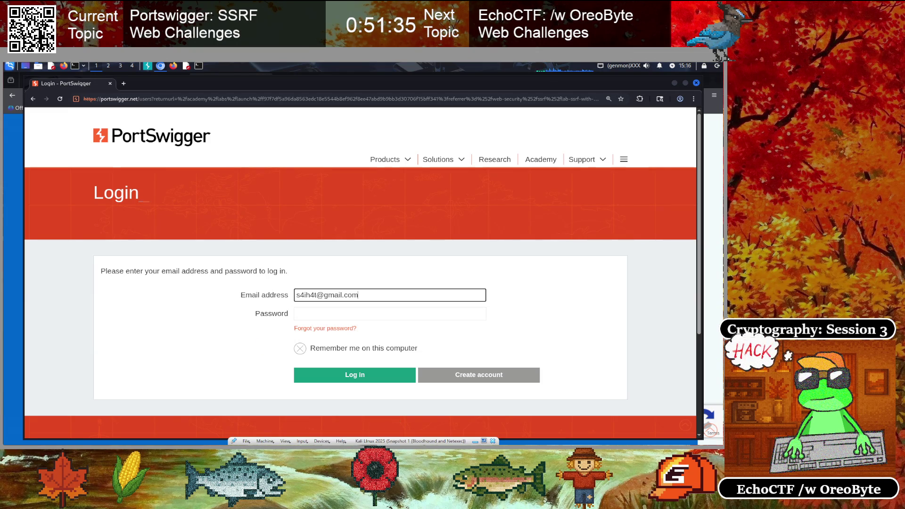
pyautogui.click(327, 314)
pyautogui.hotkey('ctrl', 'v')
pyautogui.click(335, 375)
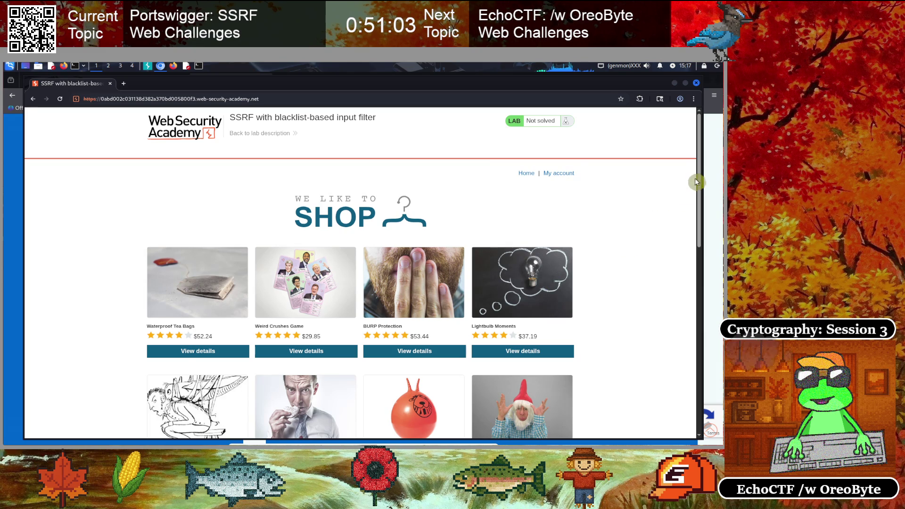
# Open Giant Grasshopper's details (productId=5), zoom in, and scroll to the Check stock form
pyautogui.scroll(-2, 700, 188)
pyautogui.moveTo(700, 188)
pyautogui.mouseDown()
pyautogui.moveTo(706, 220)
pyautogui.moveTo(707, 208)
pyautogui.mouseUp()
pyautogui.moveTo(308, 434)
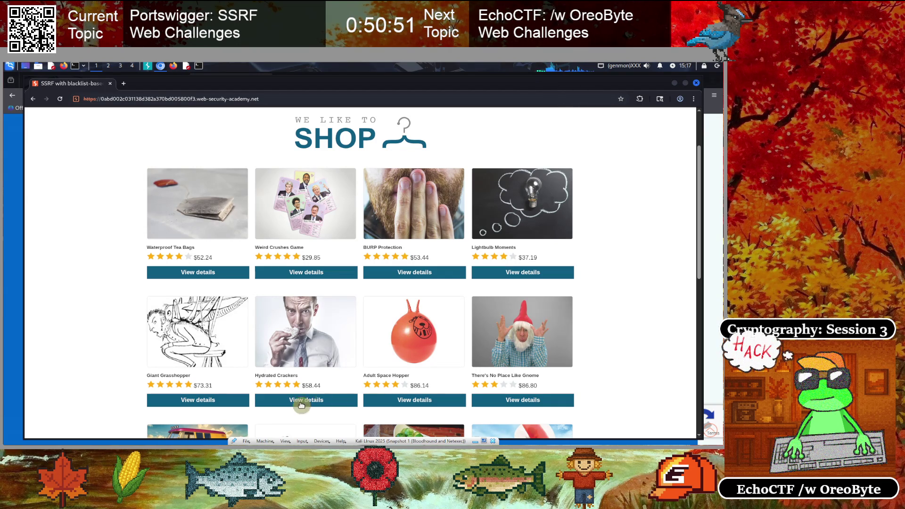
pyautogui.click(184, 400)
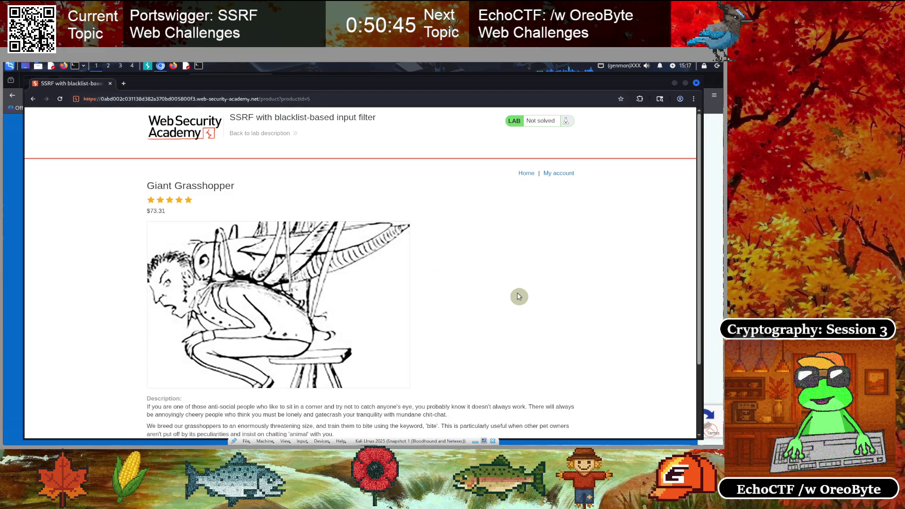
pyautogui.hotkey('ctrl', '+')
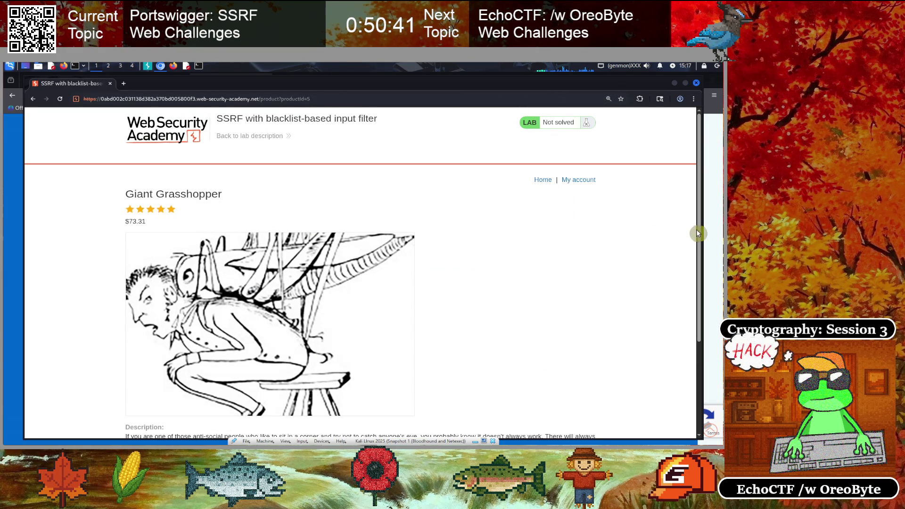
pyautogui.moveTo(700, 234); pyautogui.dragTo(700, 319)
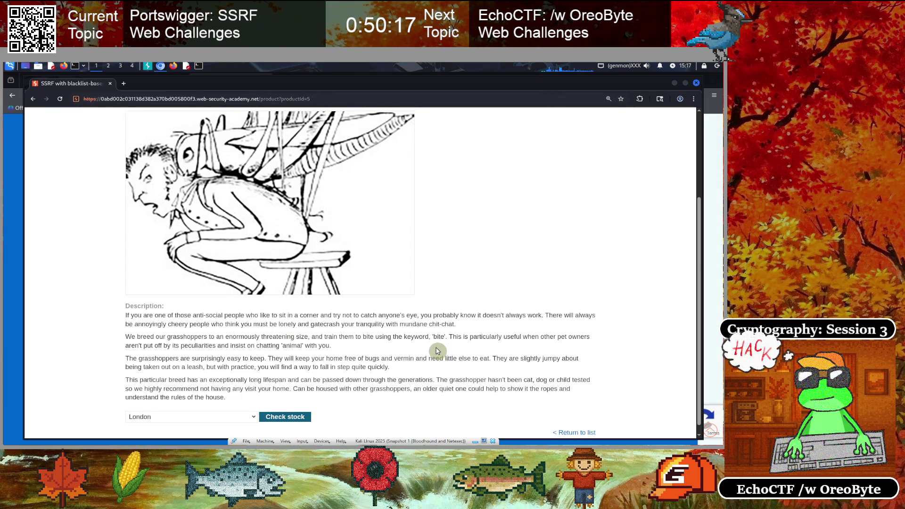
# Check the Giant Grasshopper's London stock, 715 units, then switch back to Burp Suite
pyautogui.scroll(2, 258, 312)
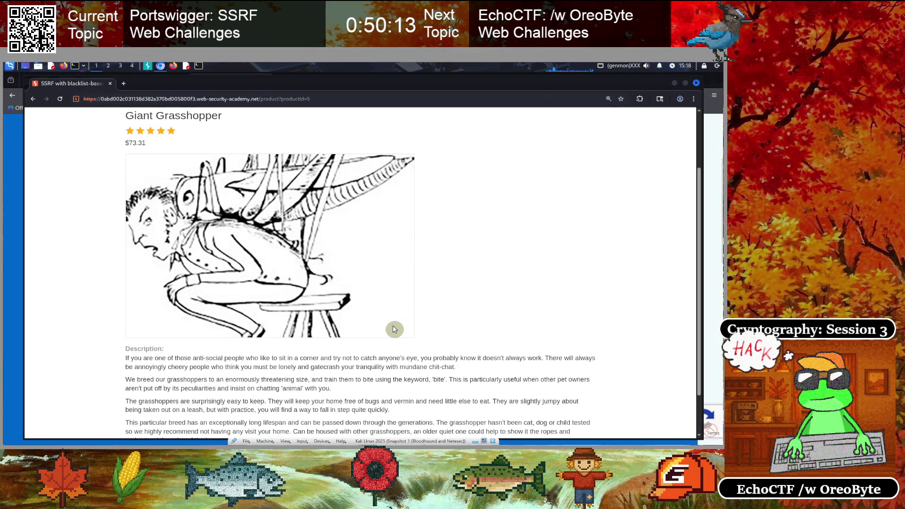
pyautogui.scroll(-2, 297, 317)
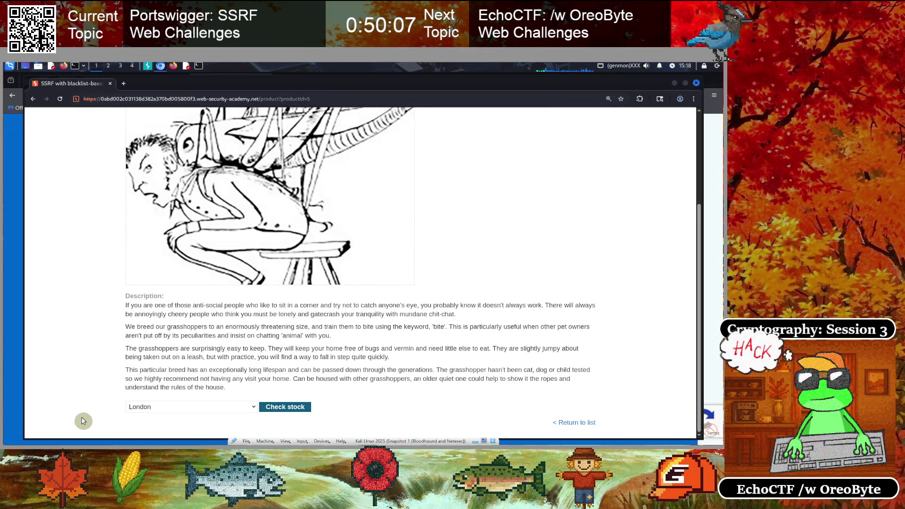
pyautogui.click(284, 409)
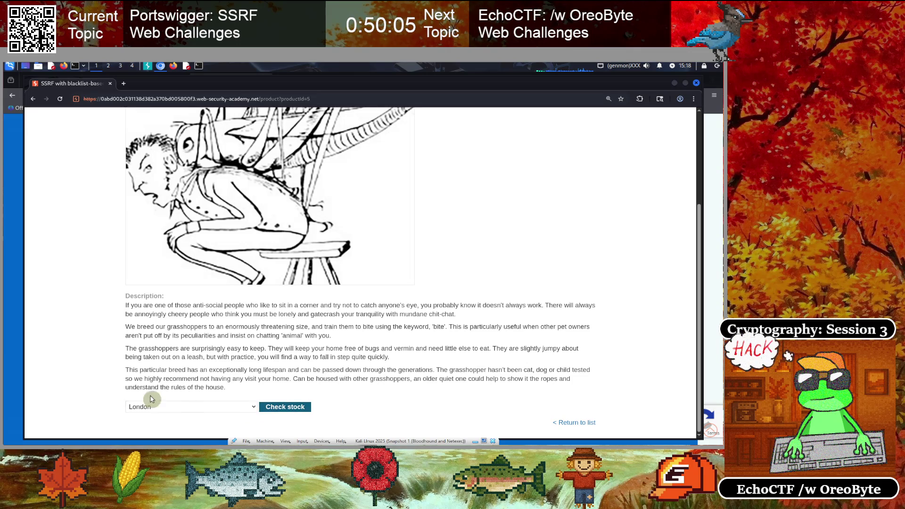
pyautogui.scroll(-1, 264, 365)
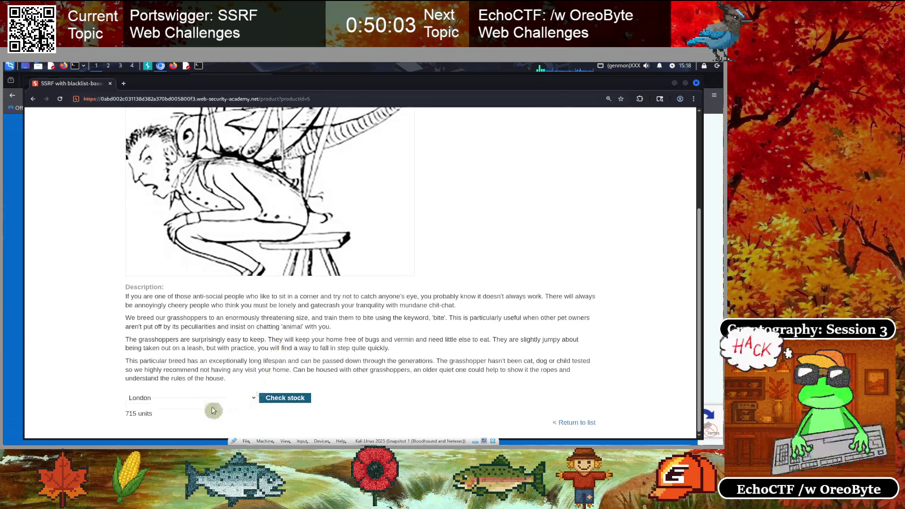
pyautogui.moveTo(162, 418); pyautogui.dragTo(87, 416)
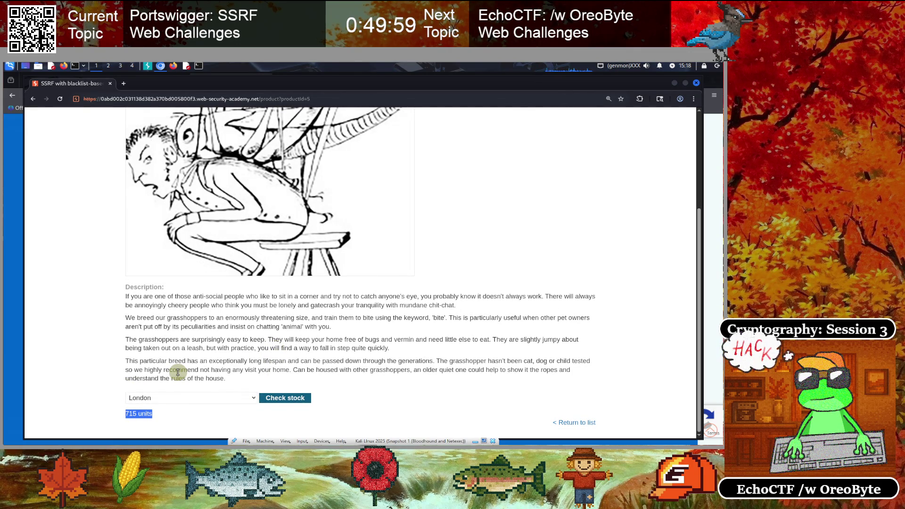
pyautogui.click(359, 289)
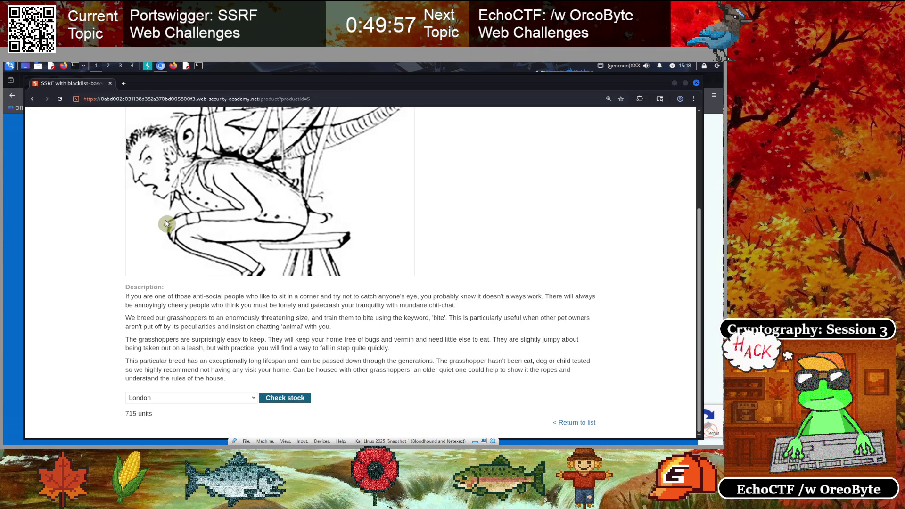
pyautogui.click(148, 66)
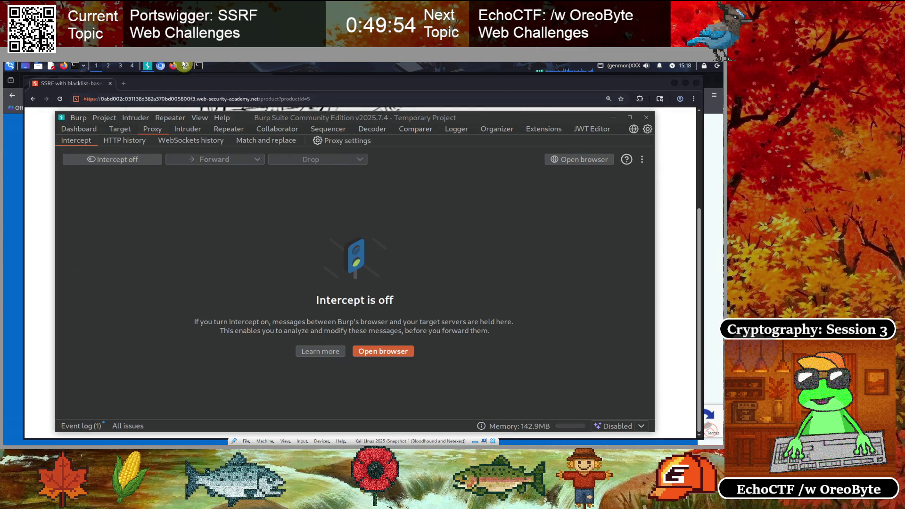
# Open Proxy > HTTP history and browse the captured requests, including the ps.piwik.pro POST
pyautogui.click(125, 141)
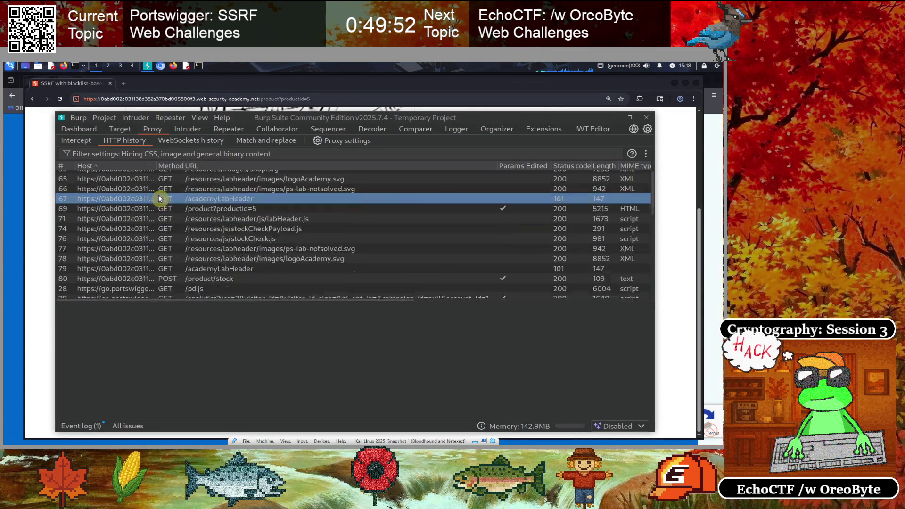
pyautogui.scroll(-6, 158, 194)
pyautogui.click(159, 194)
pyautogui.scroll(-5, 159, 193)
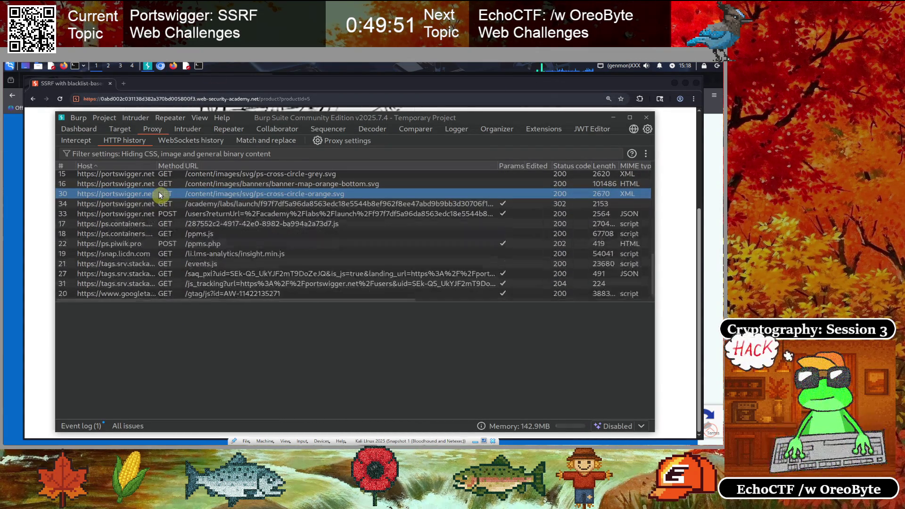
pyautogui.click(277, 226)
pyautogui.click(213, 281)
pyautogui.click(155, 204)
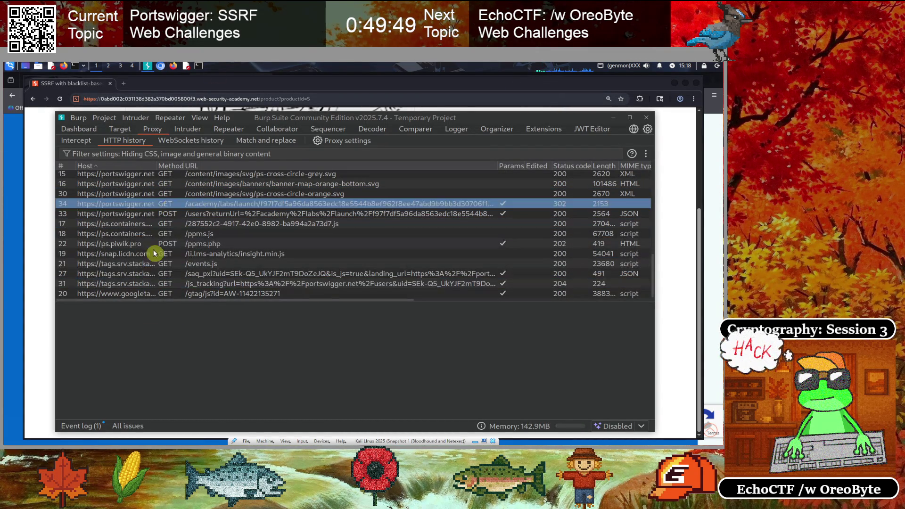
pyautogui.click(146, 244)
pyautogui.click(137, 253)
pyautogui.click(144, 244)
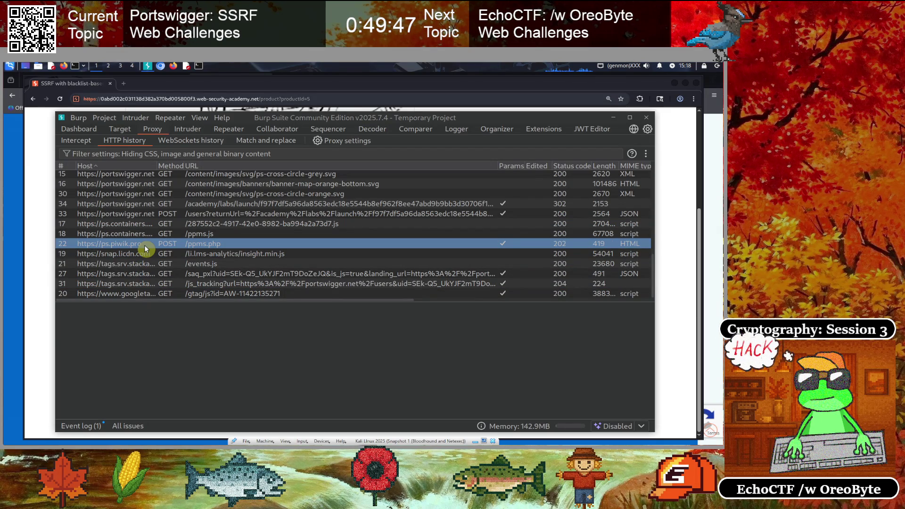
pyautogui.click(141, 263)
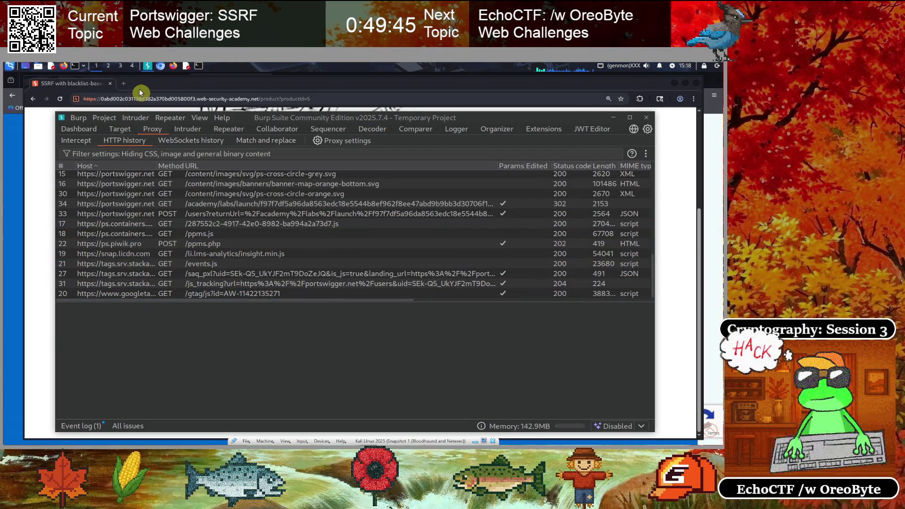
# Glance at the lab page, then inspect the /events.js and /js_tracking requests in the history
pyautogui.click(160, 66)
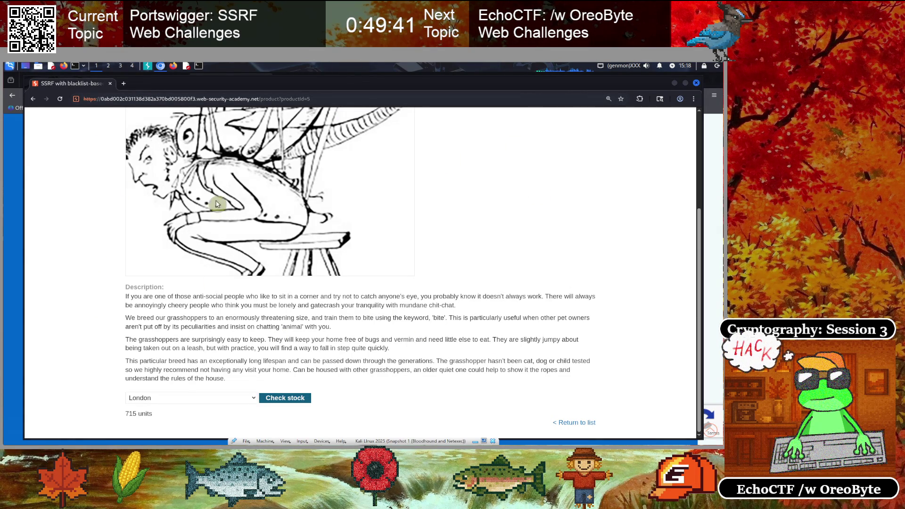
pyautogui.click(147, 66)
pyautogui.click(98, 204)
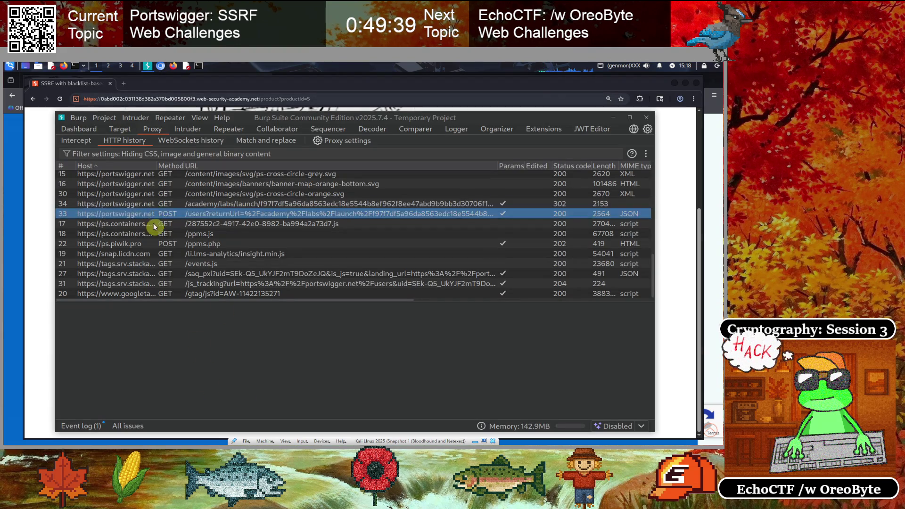
pyautogui.click(106, 234)
pyautogui.click(119, 265)
pyautogui.click(120, 283)
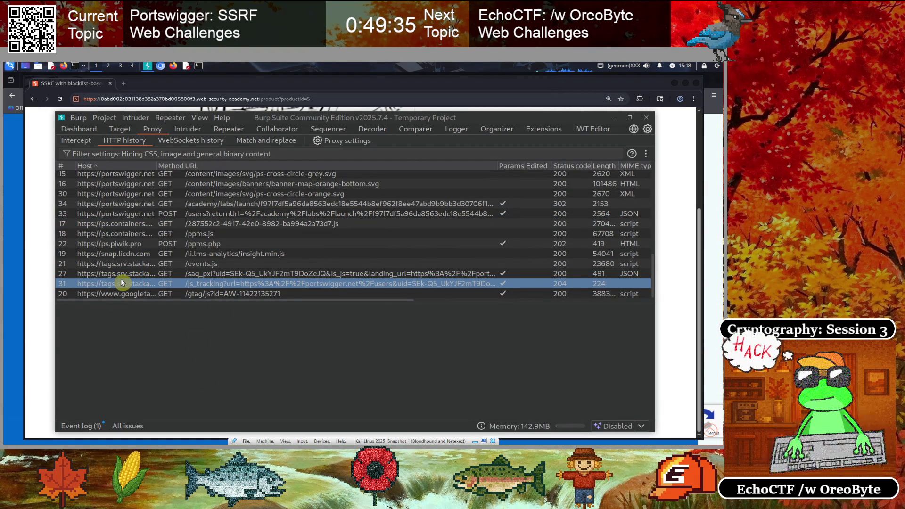
# Inspect the lab launch, insight.min.js and /saq_pxl requests, then bring the history back up
pyautogui.click(292, 203)
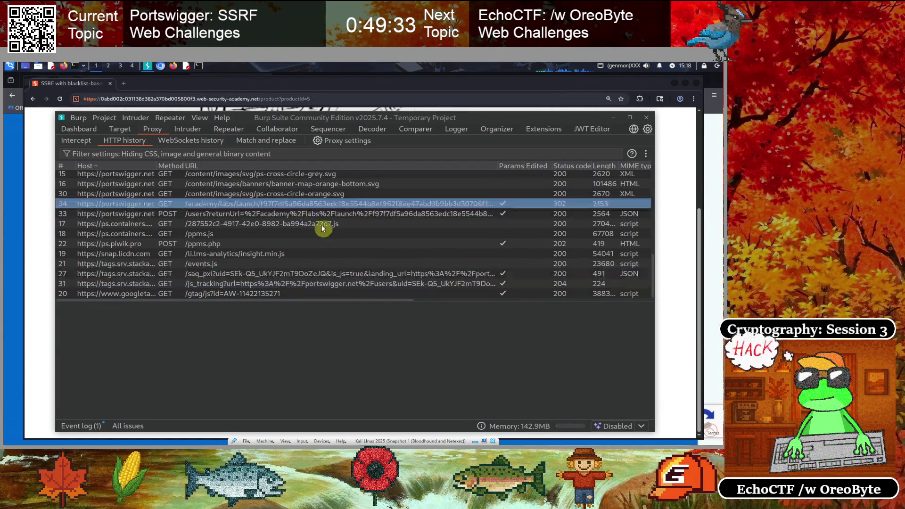
pyautogui.click(252, 255)
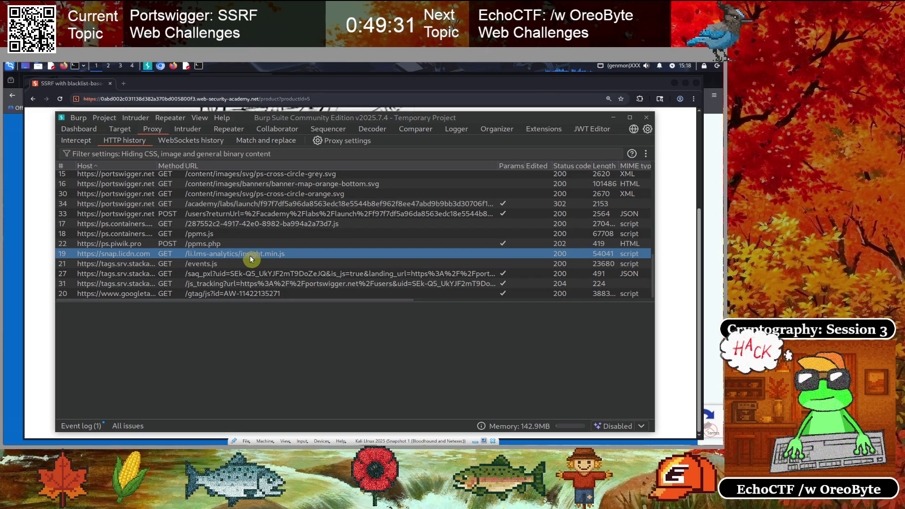
pyautogui.click(238, 225)
pyautogui.click(294, 274)
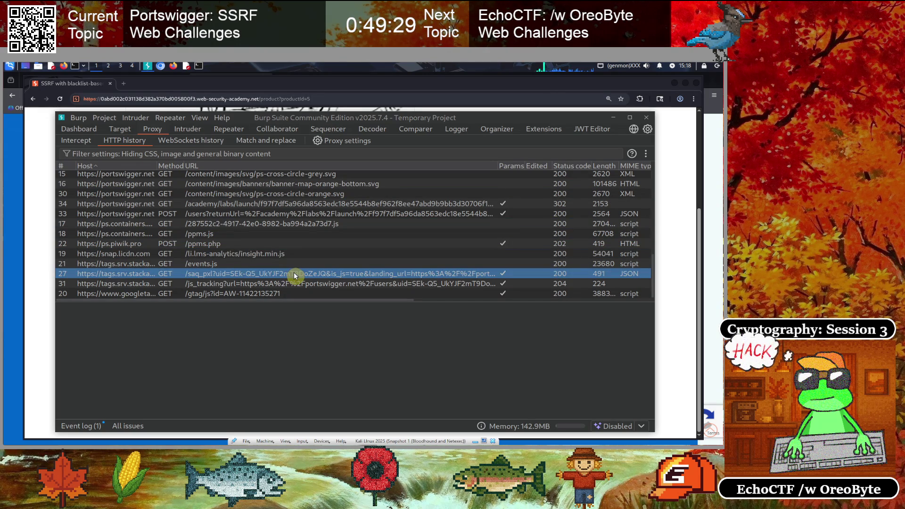
pyautogui.click(290, 286)
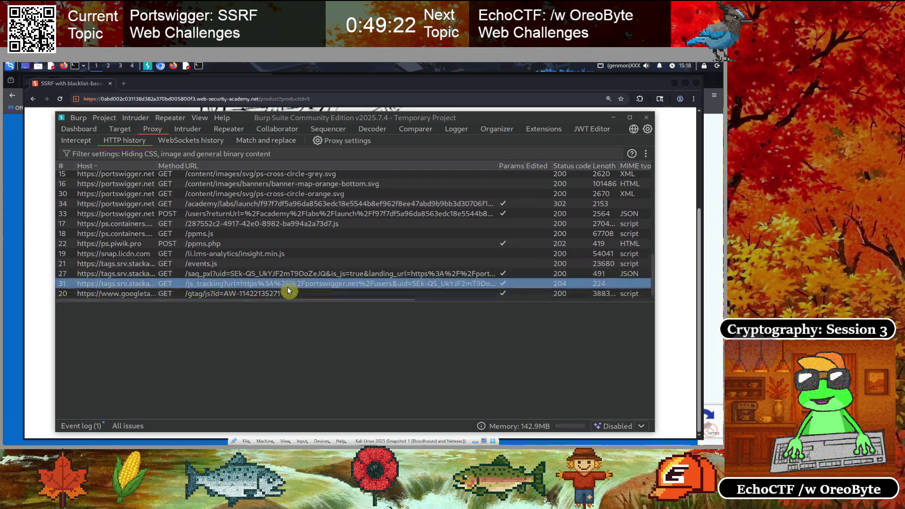
pyautogui.click(155, 64)
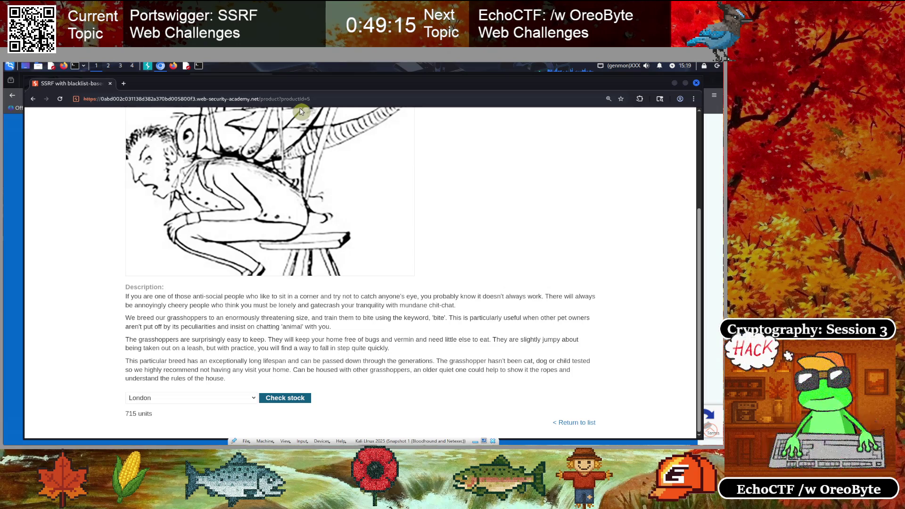
pyautogui.click(148, 66)
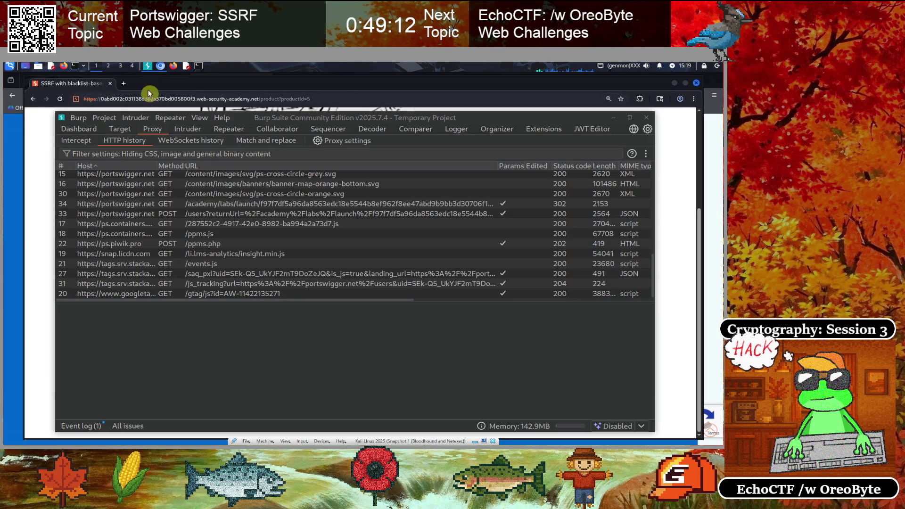
# Sort the HTTP history by # and open the row 80 POST /product/stock request
pyautogui.click(60, 166)
pyautogui.click(75, 224)
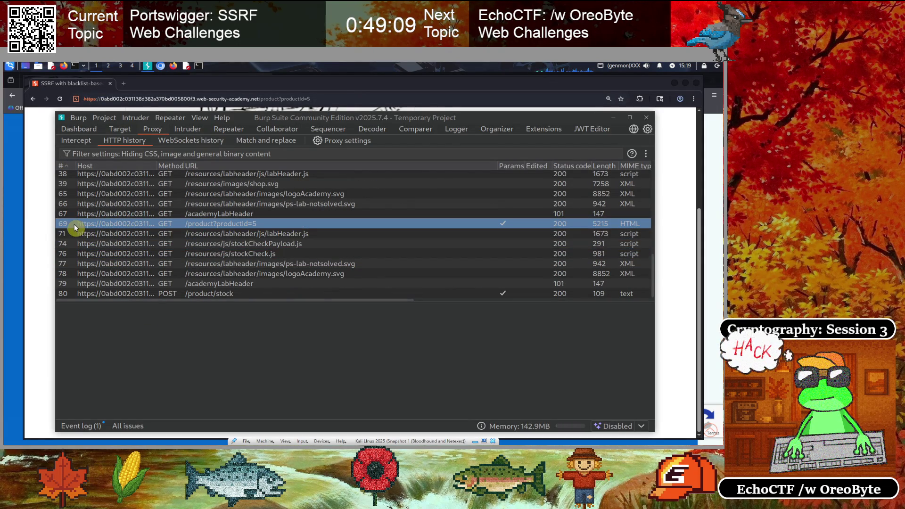
pyautogui.click(174, 243)
pyautogui.click(132, 294)
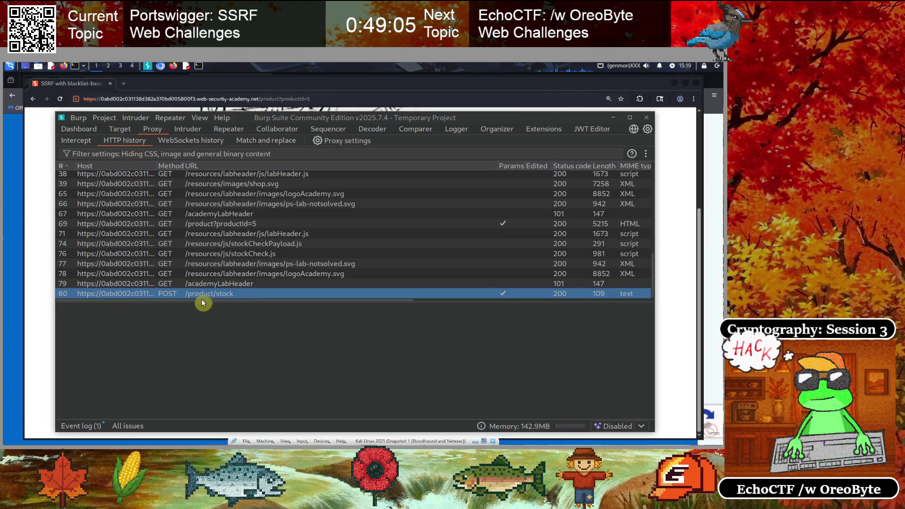
pyautogui.click(213, 286)
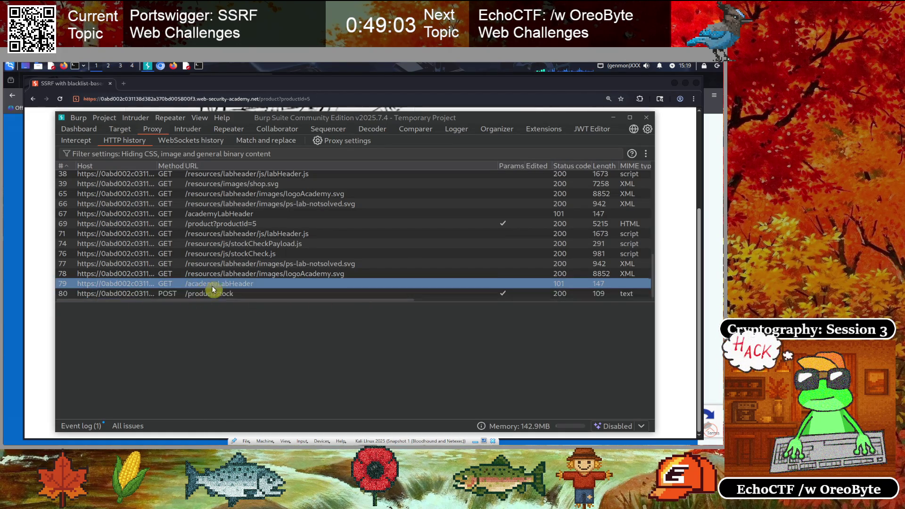
pyautogui.click(165, 293)
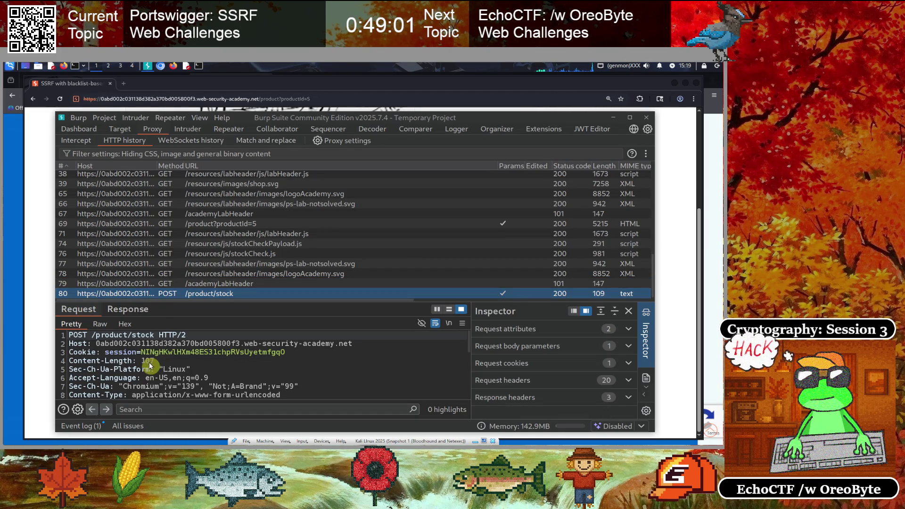
pyautogui.scroll(-5, 196, 352)
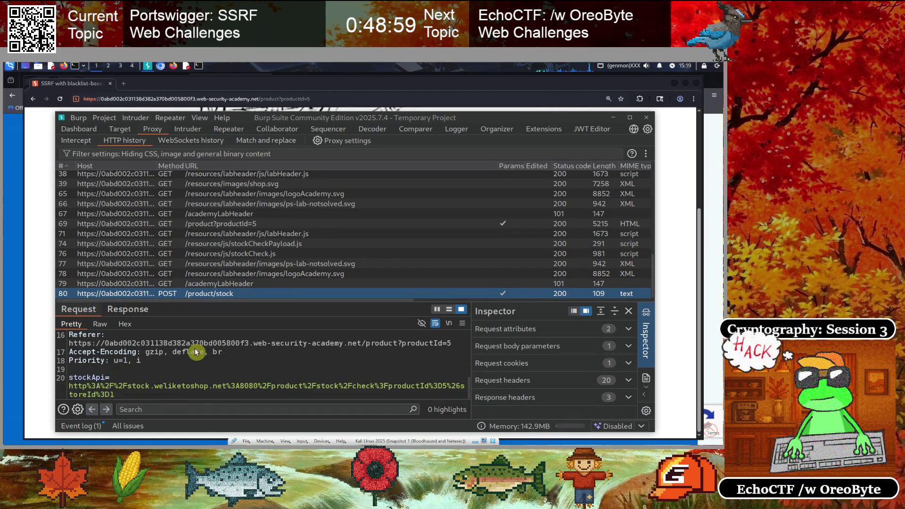
# Send the POST /product/stock stock-check request to Repeater via its context menu
pyautogui.rightClick(165, 364)
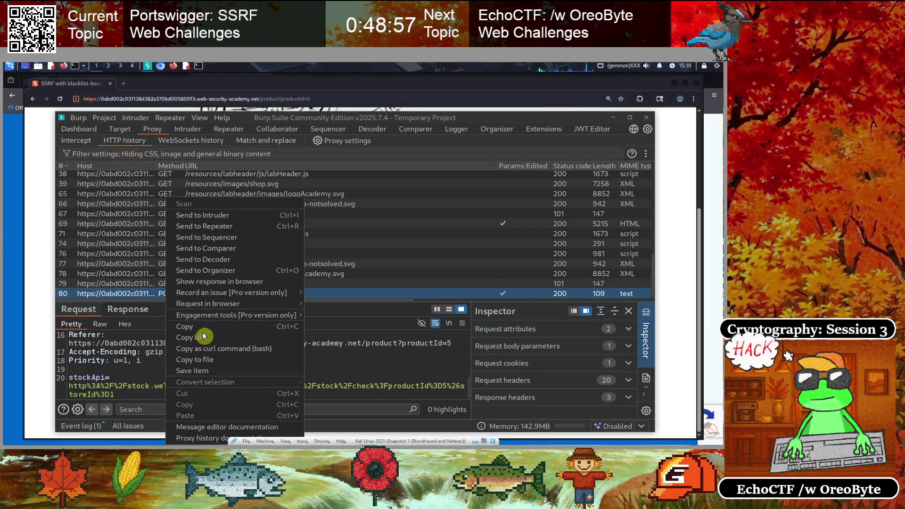
pyautogui.click(142, 253)
pyautogui.click(141, 293)
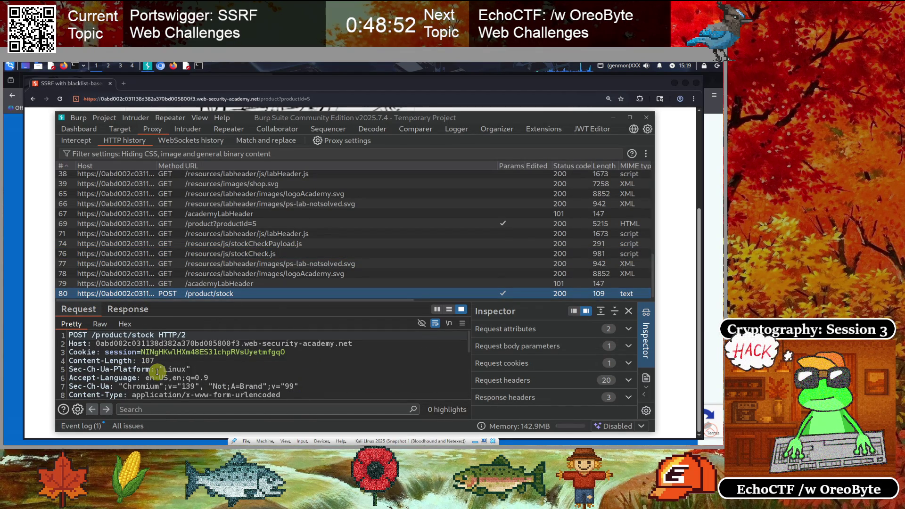
pyautogui.rightClick(176, 366)
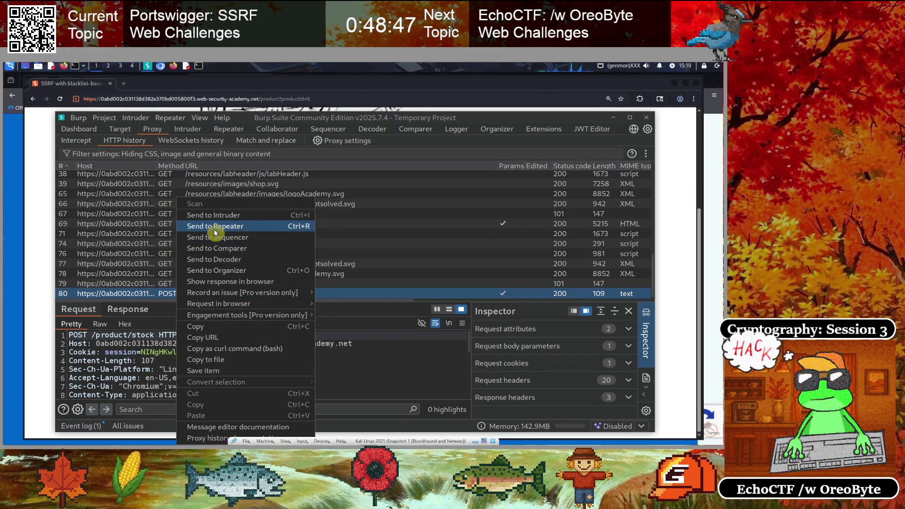
pyautogui.rightClick(151, 356)
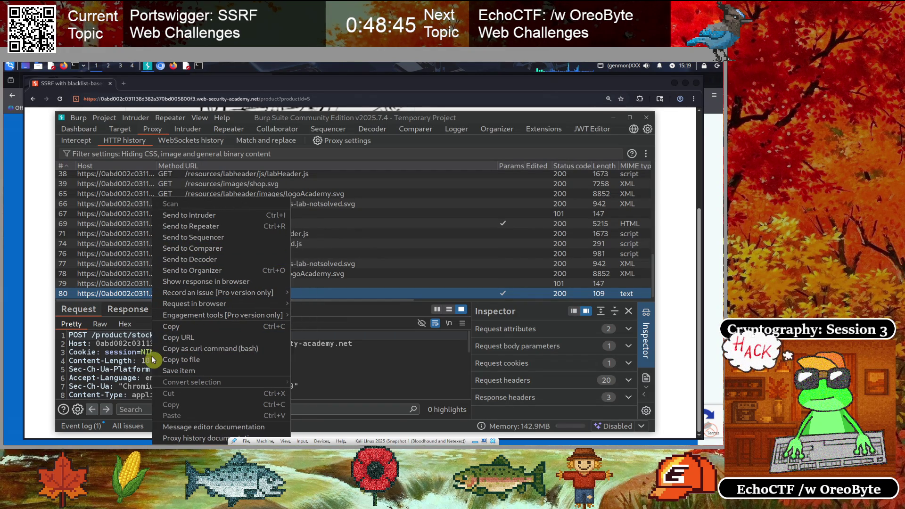
pyautogui.click(187, 228)
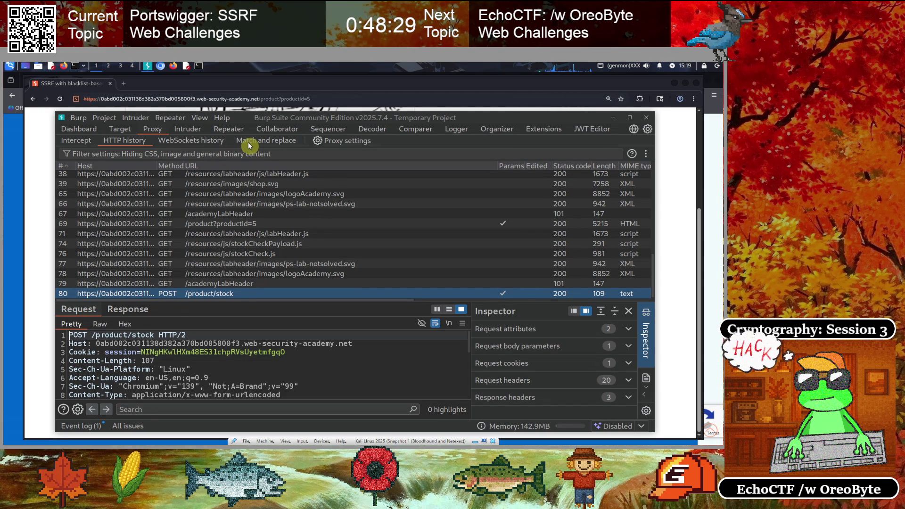
# Restore the original stockApi value, send the request, and confirm the response shows stock 742
pyautogui.click(221, 129)
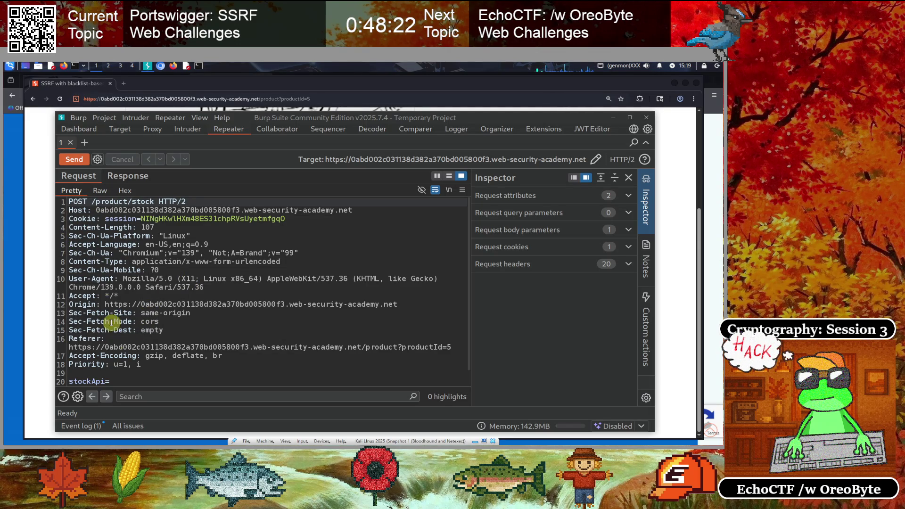
pyautogui.hotkey('ctrl', 'z')
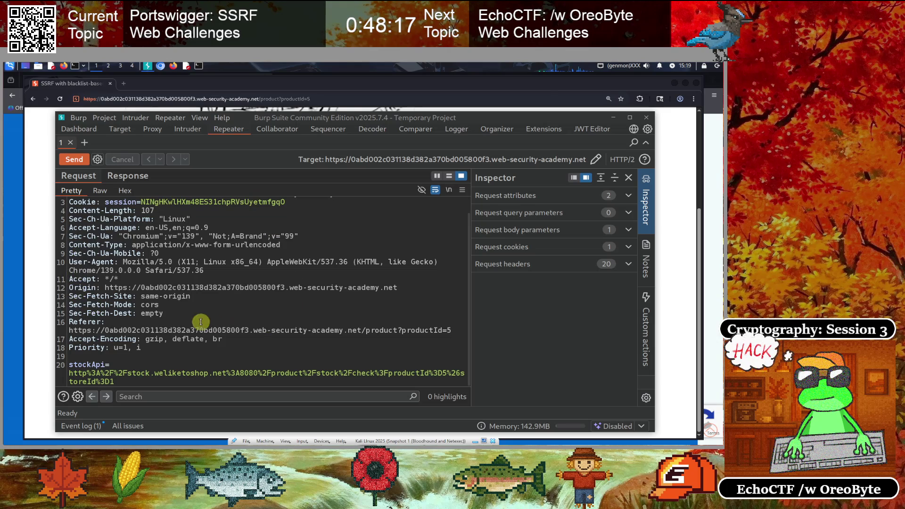
pyautogui.click(74, 159)
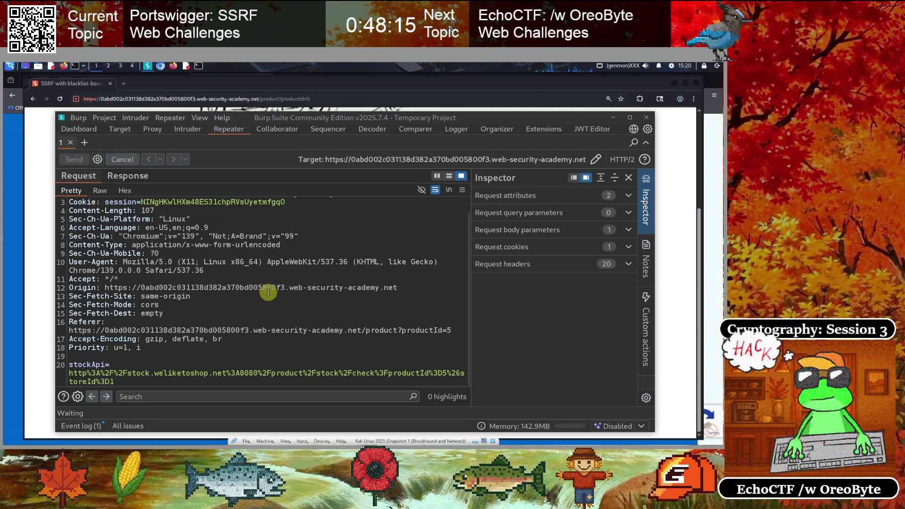
pyautogui.click(132, 178)
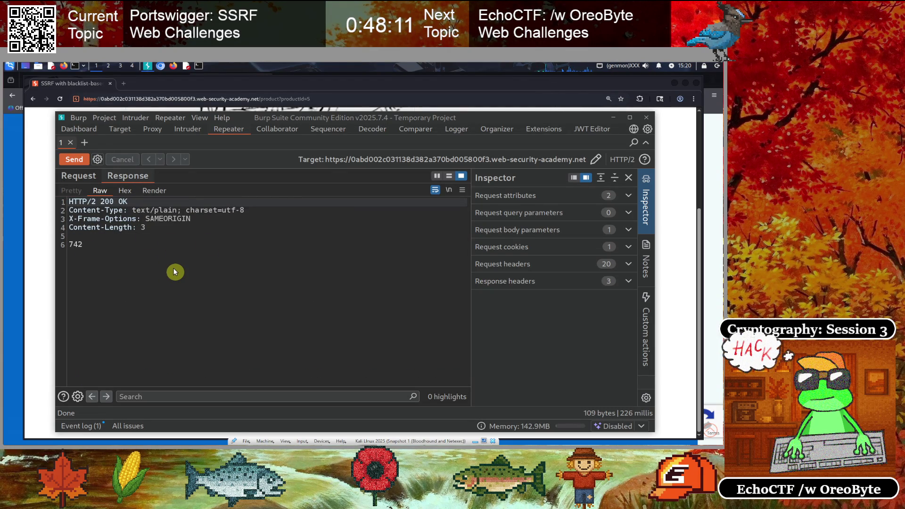
pyautogui.moveTo(83, 245); pyautogui.dragTo(69, 243)
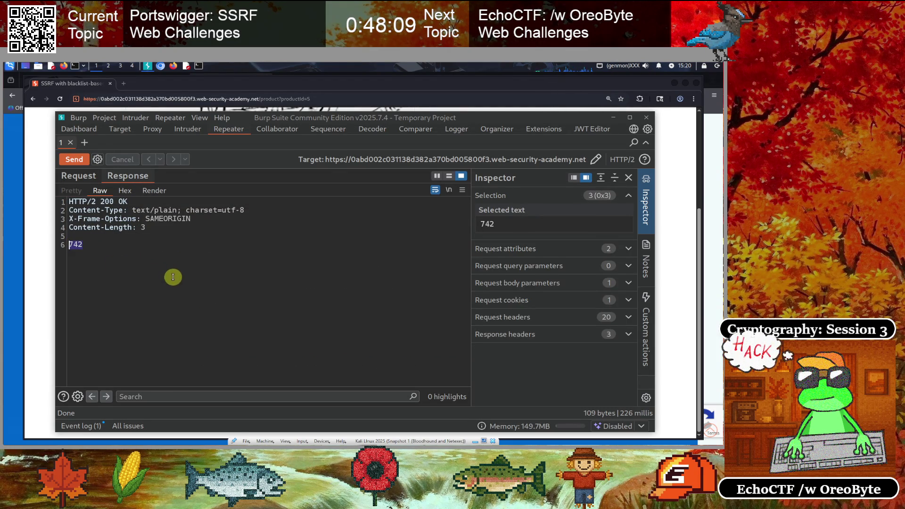
pyautogui.click(142, 267)
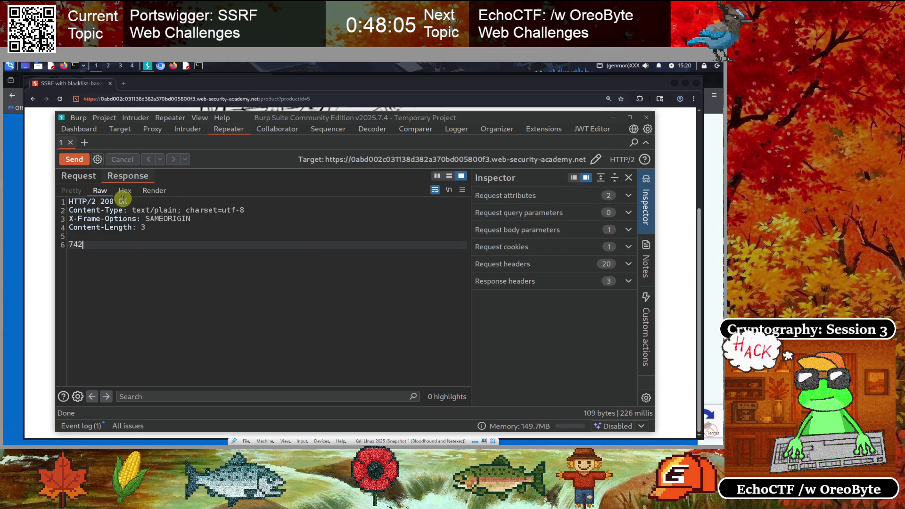
pyautogui.click(87, 177)
pyautogui.write('http%3A%2F%2Fstock.weliketoshop.net%3A8080%2Fproduct%2Fstock%2Fcheck%3FproductId%3D5%26storeId%3D1')
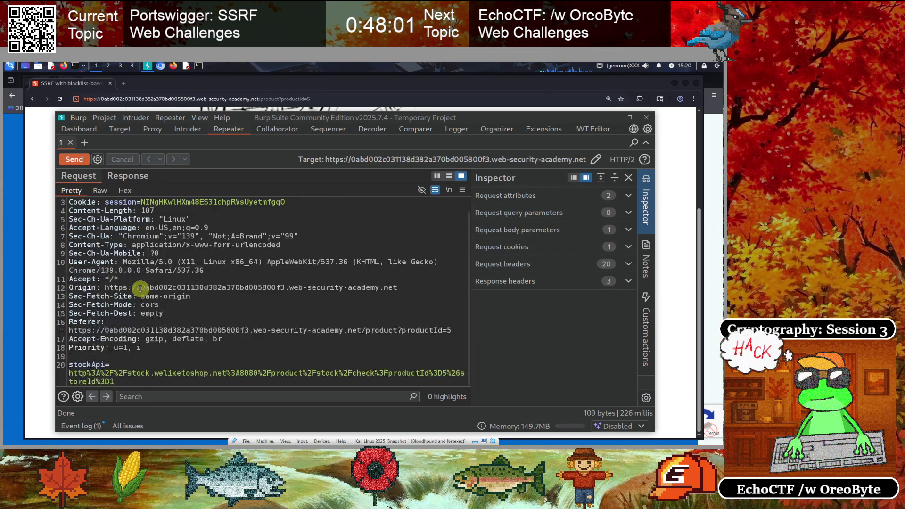
pyautogui.moveTo(114, 382); pyautogui.dragTo(53, 371)
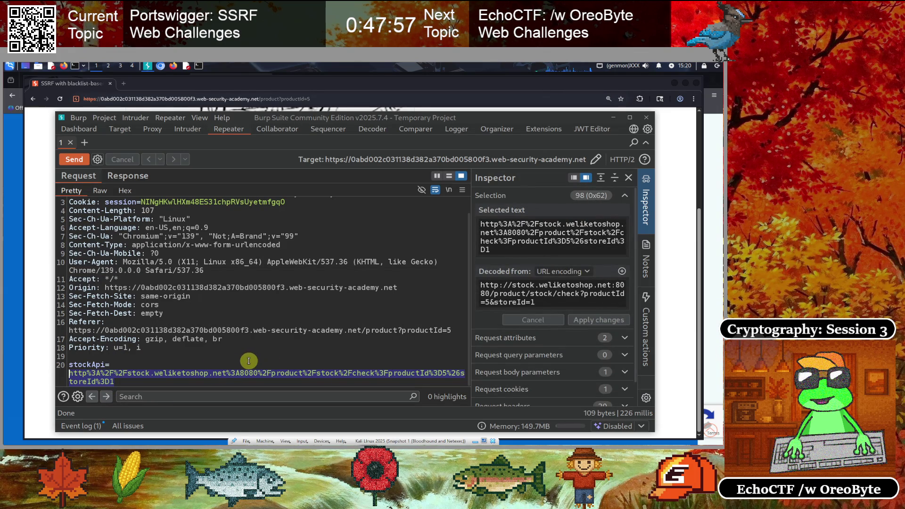
pyautogui.click(128, 176)
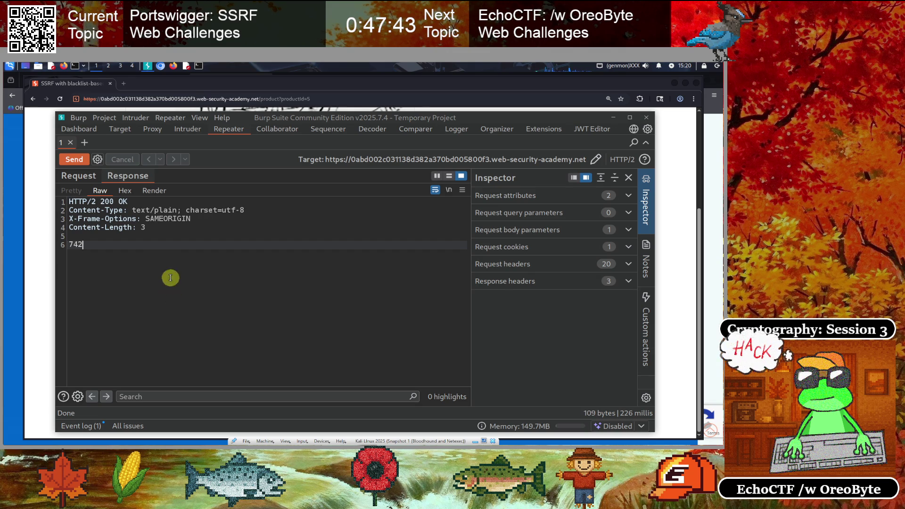
pyautogui.click(77, 176)
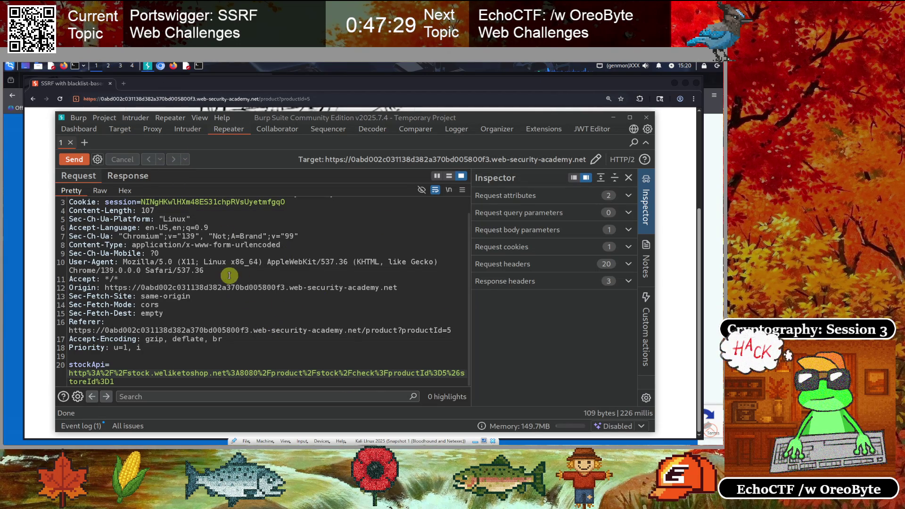
pyautogui.click(159, 68)
pyautogui.scroll(3, 311, 267)
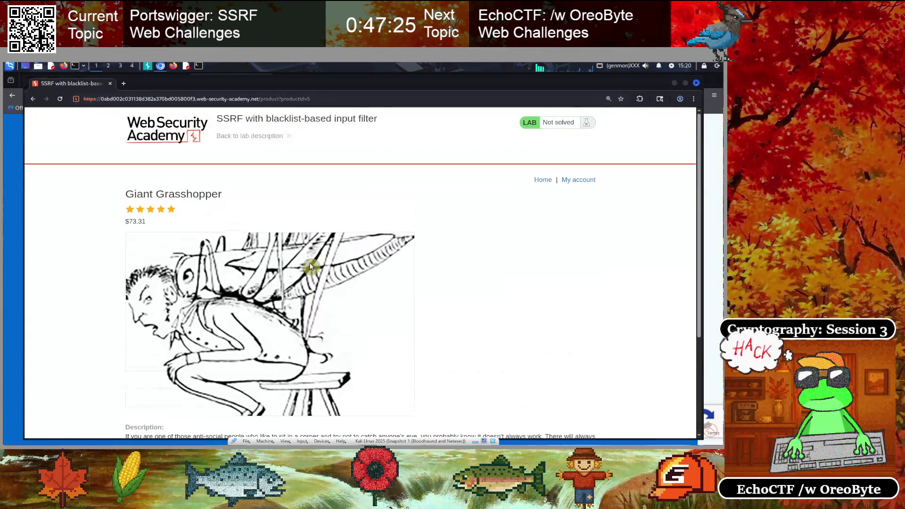
pyautogui.click(174, 67)
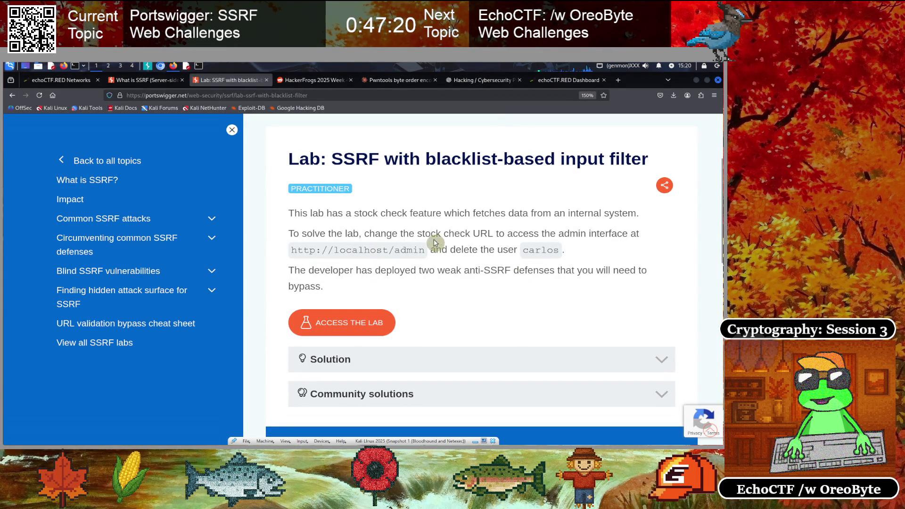
pyautogui.moveTo(292, 234)
pyautogui.mouseDown()
pyautogui.moveTo(581, 246)
pyautogui.moveTo(632, 230)
pyautogui.mouseUp()
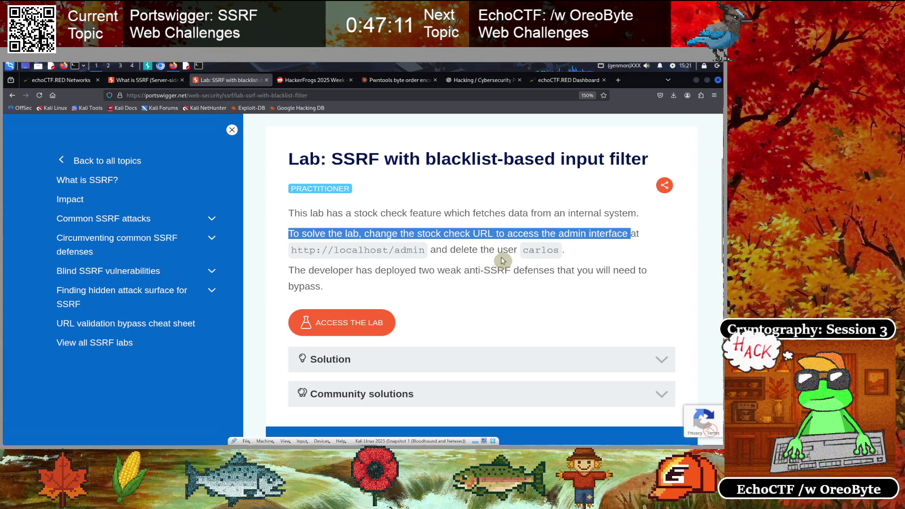
pyautogui.click(421, 248)
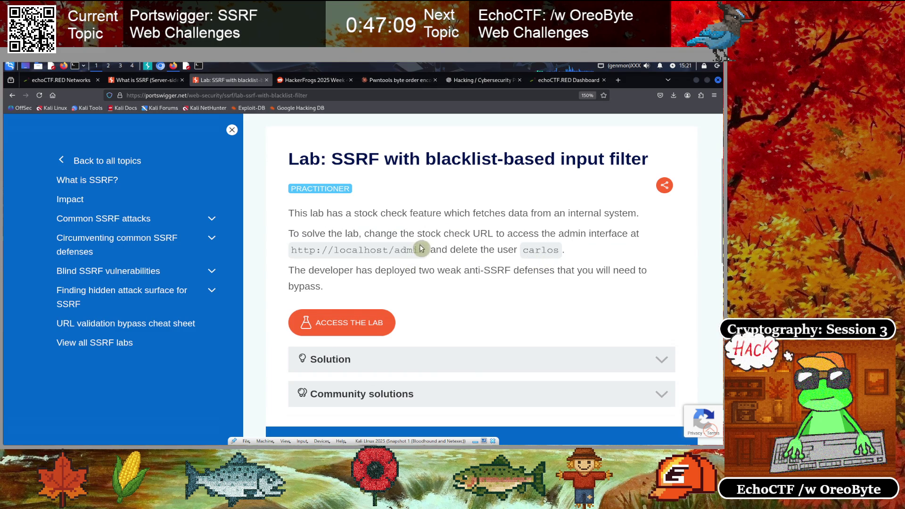
pyautogui.moveTo(423, 247); pyautogui.dragTo(290, 251)
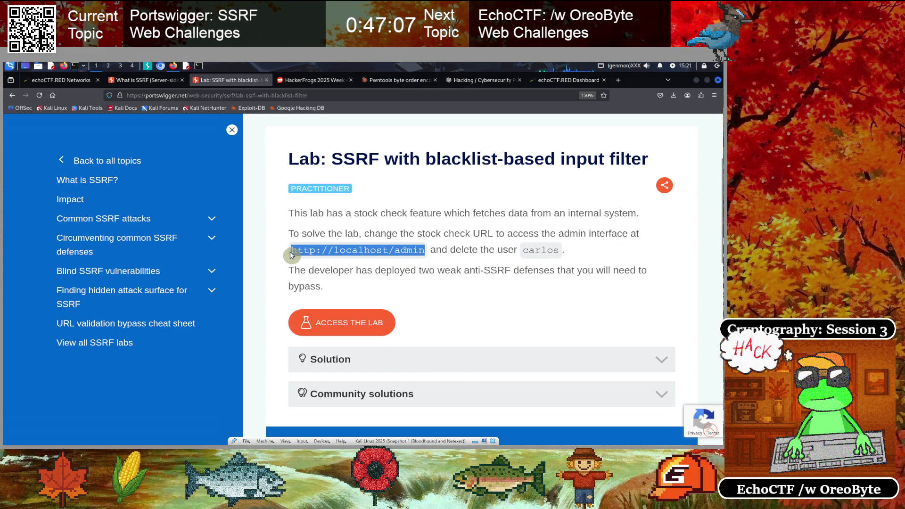
pyautogui.click(464, 265)
pyautogui.hotkey('alt', 'Tab')
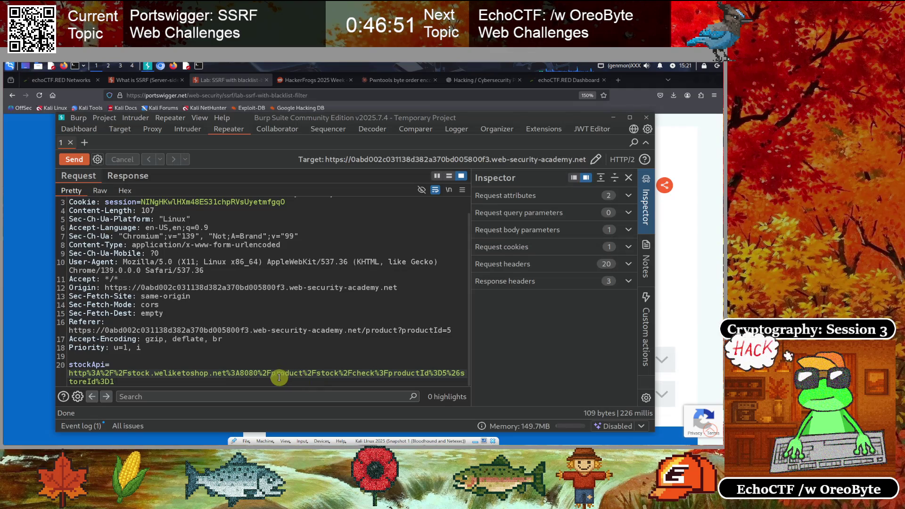
pyautogui.press('Right')
pyautogui.press('Right')
pyautogui.press('Right')
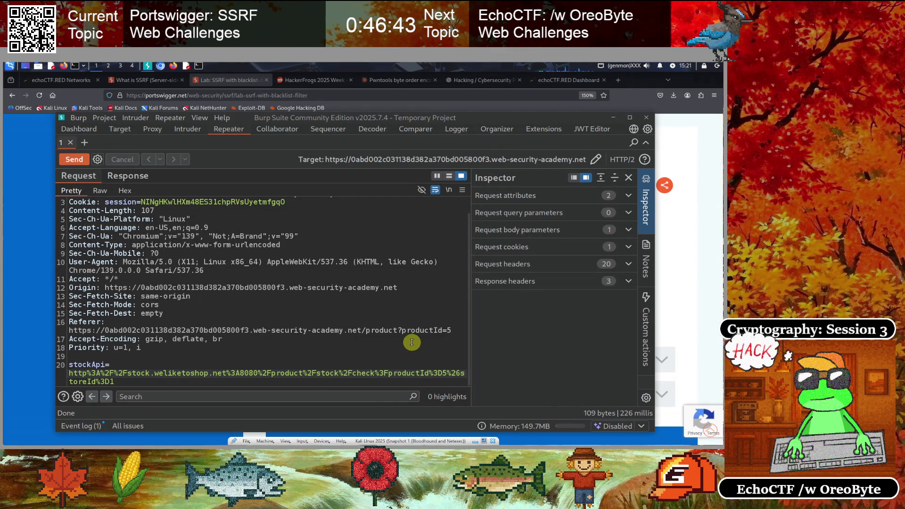
pyautogui.hotkey('shift', 'Home')
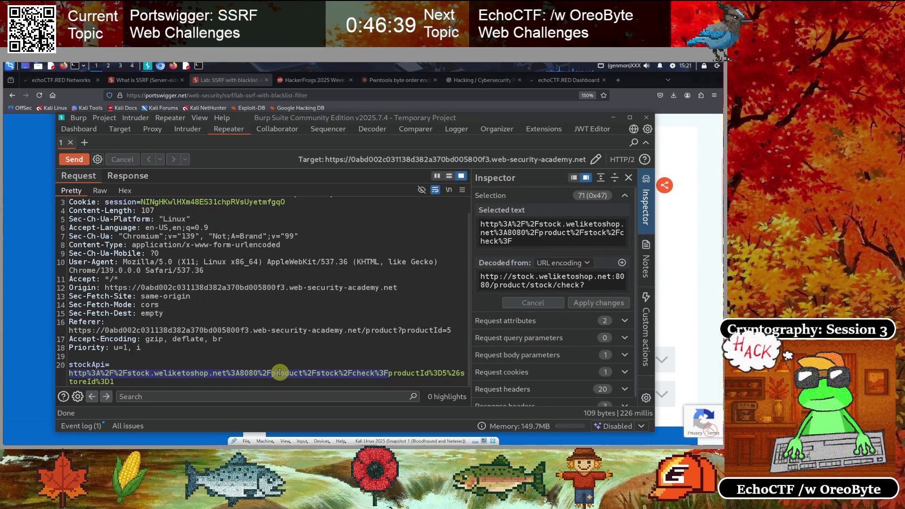
pyautogui.moveTo(279, 372)
pyautogui.press('BackSpace')
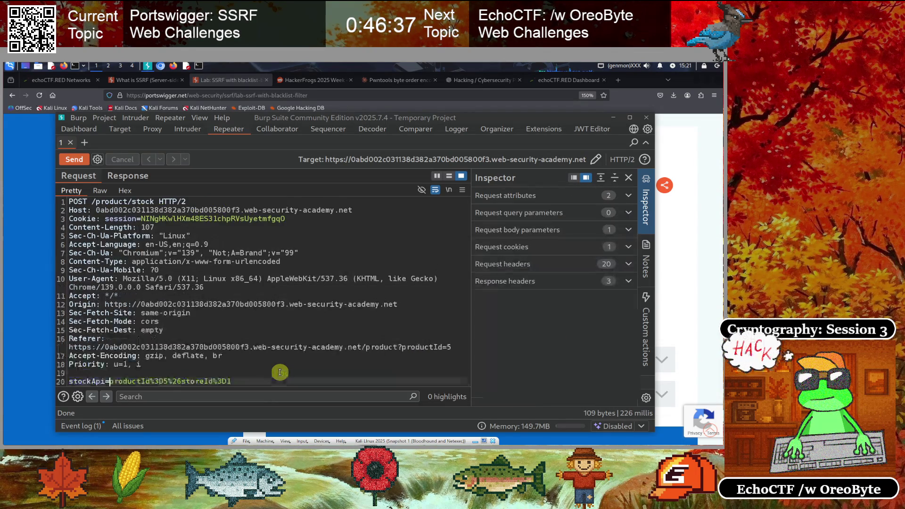
pyautogui.write('http://localhost/admin')
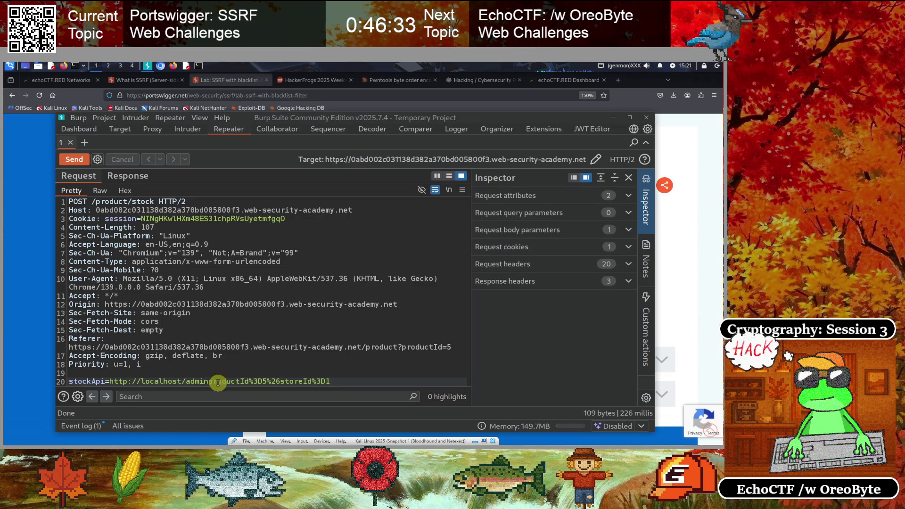
pyautogui.write('?')
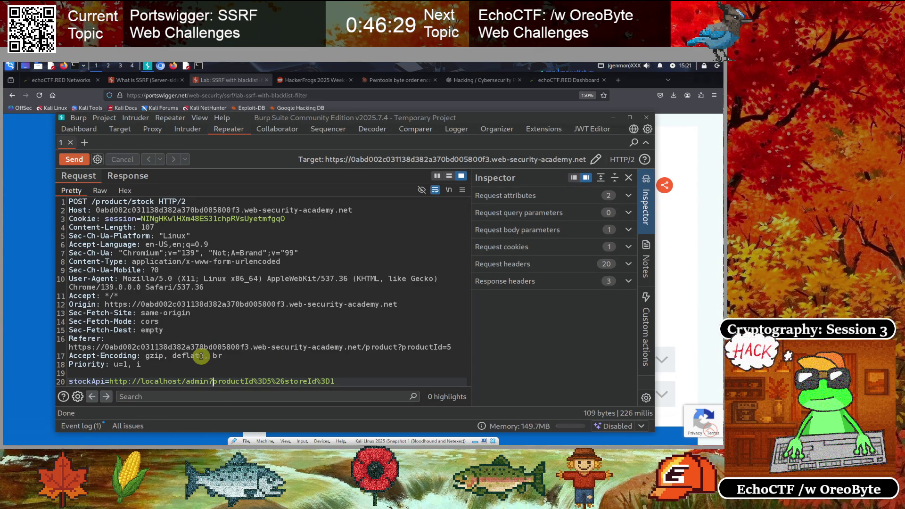
pyautogui.click(71, 160)
pyautogui.click(127, 176)
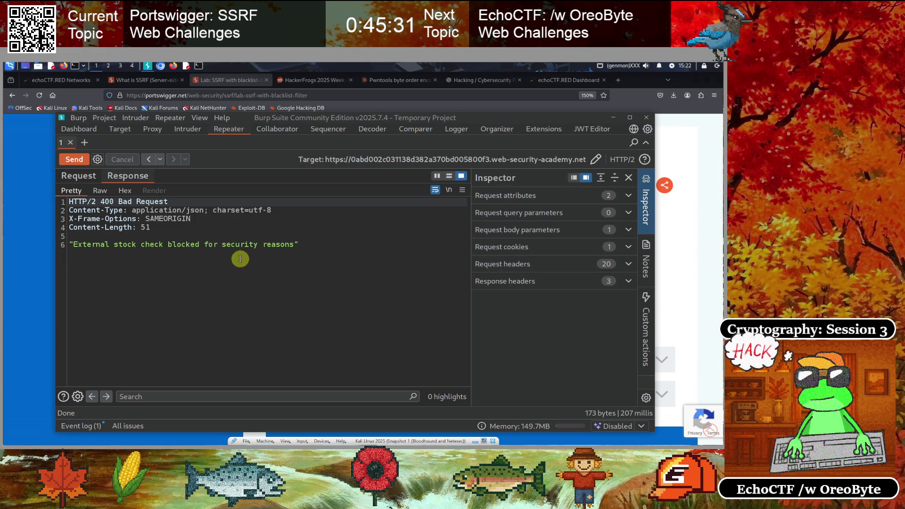
pyautogui.click(84, 178)
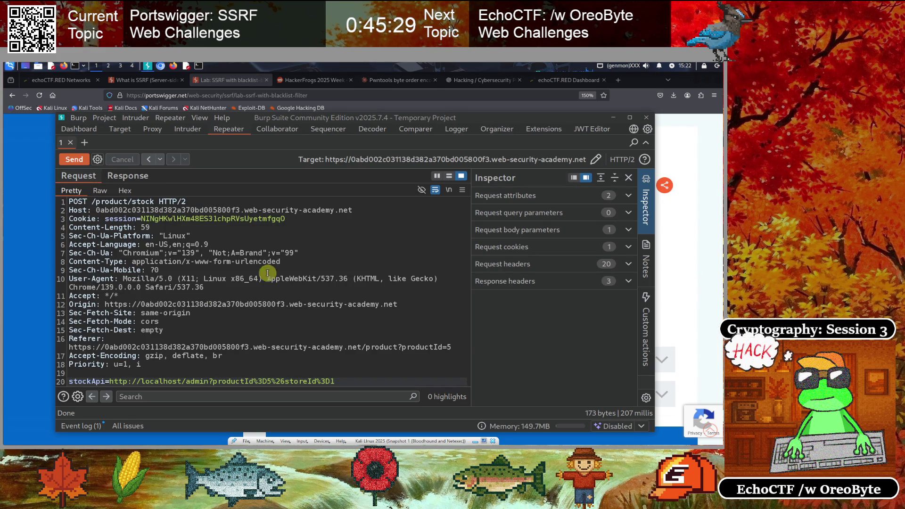
pyautogui.click(172, 72)
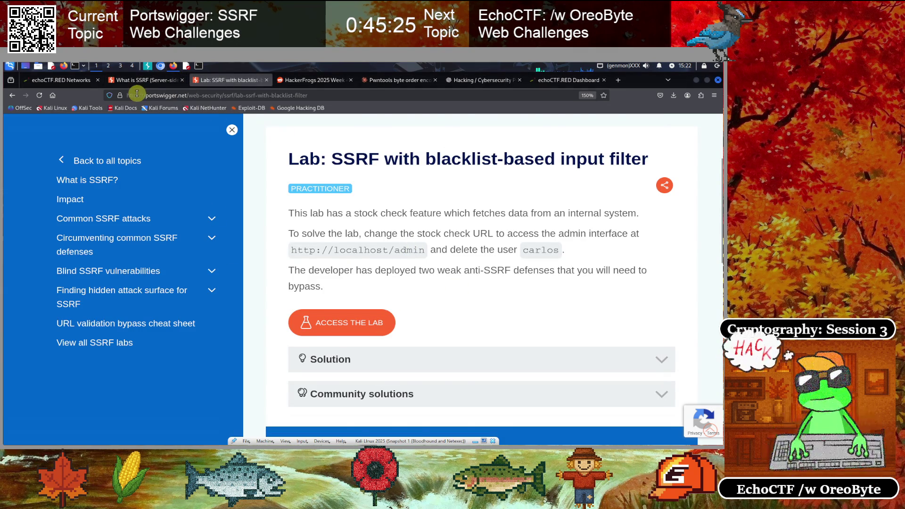
pyautogui.click(142, 80)
pyautogui.scroll(5, 472, 286)
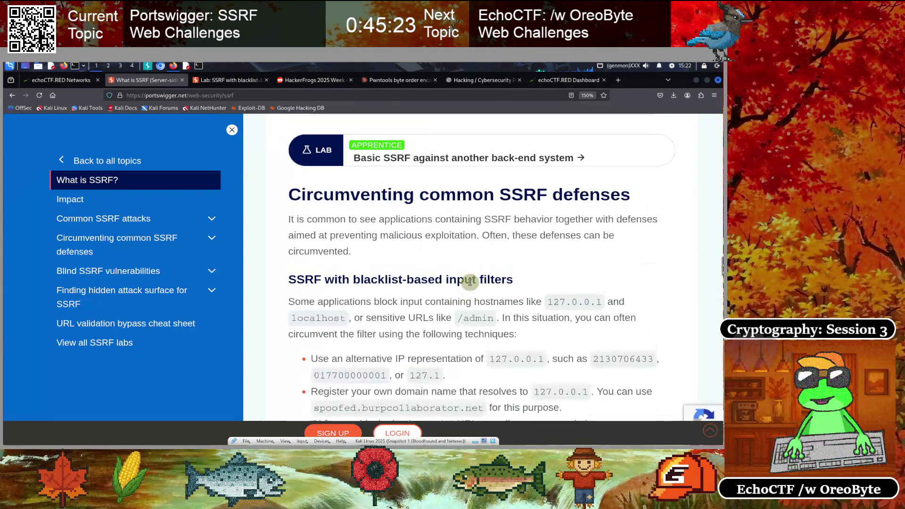
pyautogui.moveTo(354, 221); pyautogui.dragTo(511, 215)
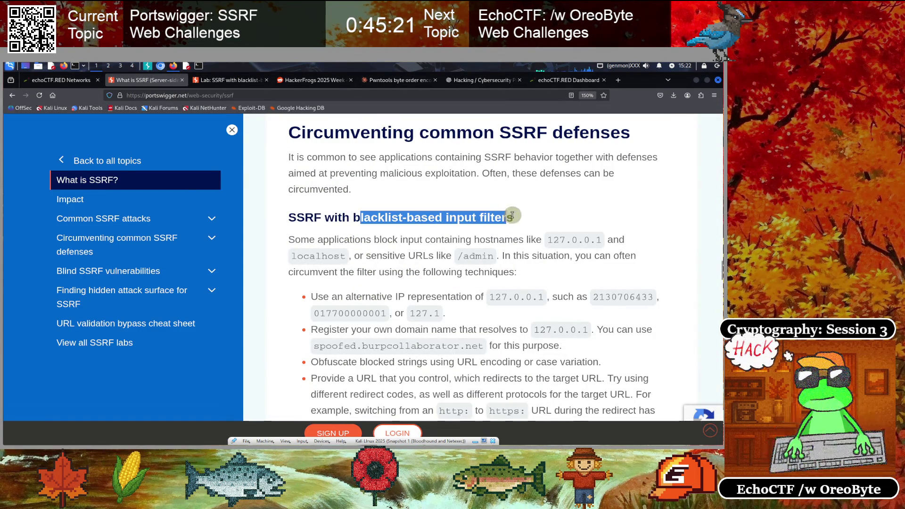
pyautogui.click(391, 273)
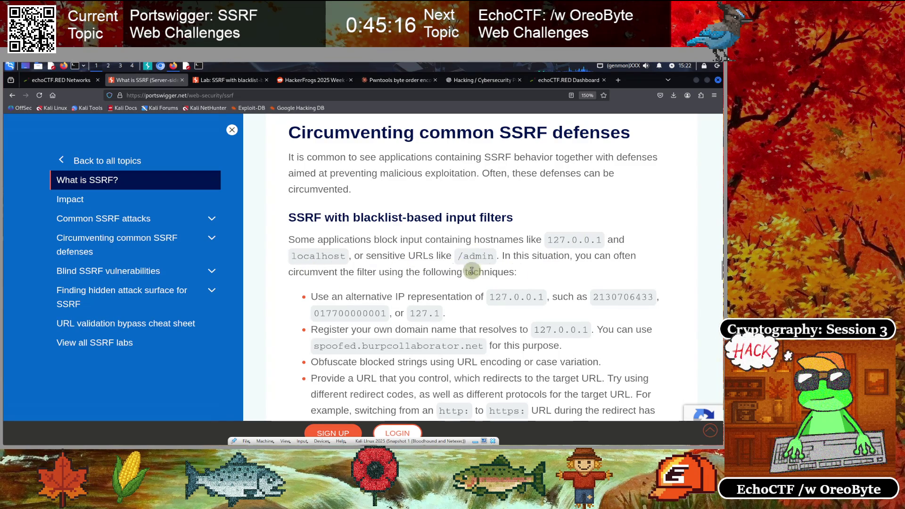
pyautogui.doubleClick(568, 239)
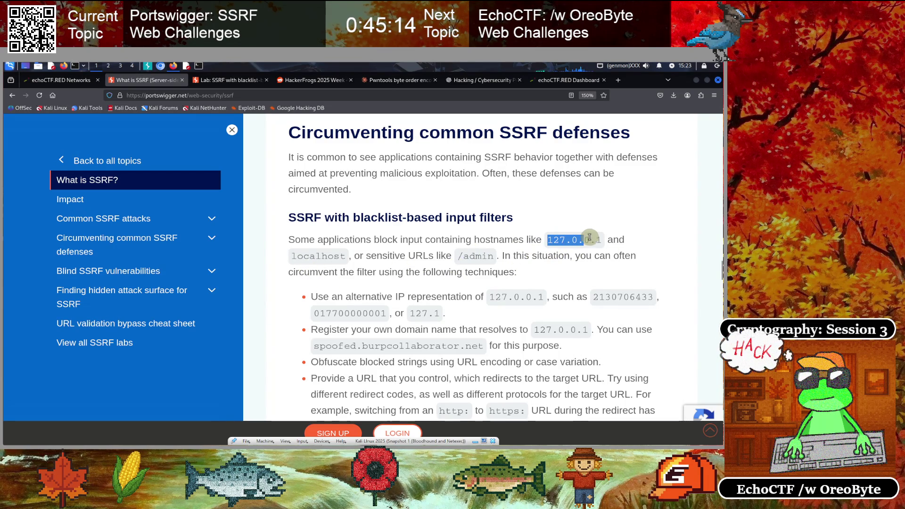
pyautogui.click(545, 255)
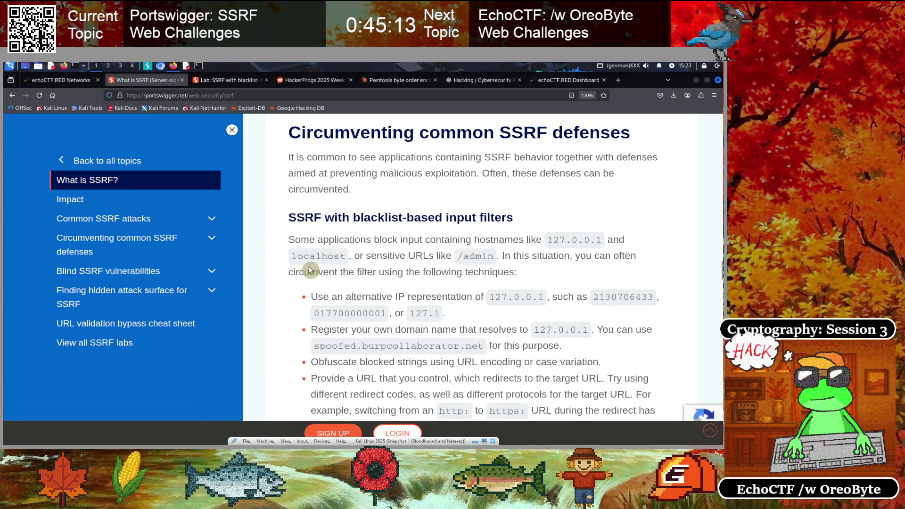
pyautogui.moveTo(347, 256); pyautogui.dragTo(289, 257)
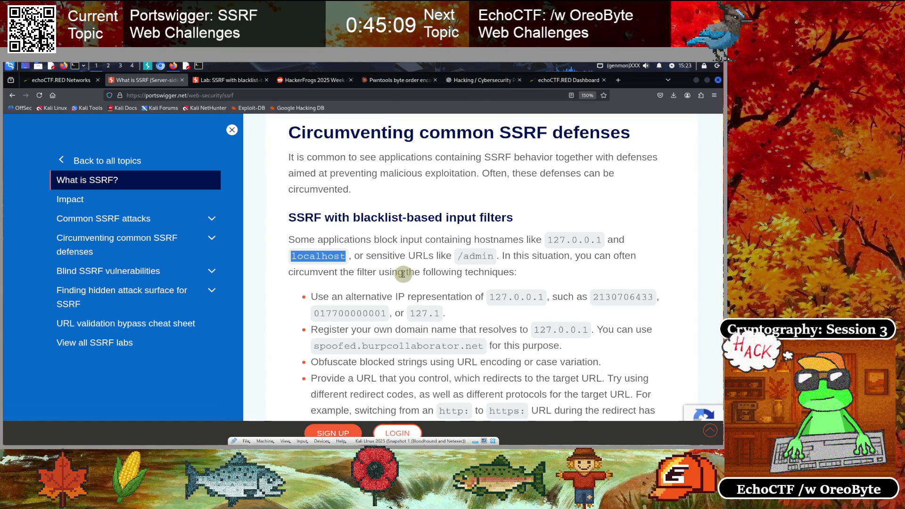
pyautogui.click(415, 274)
pyautogui.moveTo(471, 257)
pyautogui.mouseDown()
pyautogui.moveTo(458, 256)
pyautogui.moveTo(504, 255)
pyautogui.mouseUp()
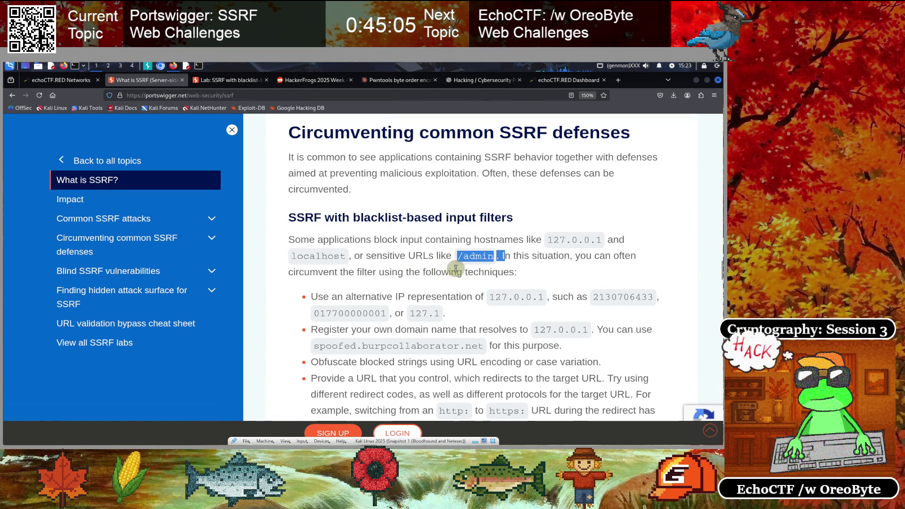
pyautogui.click(391, 297)
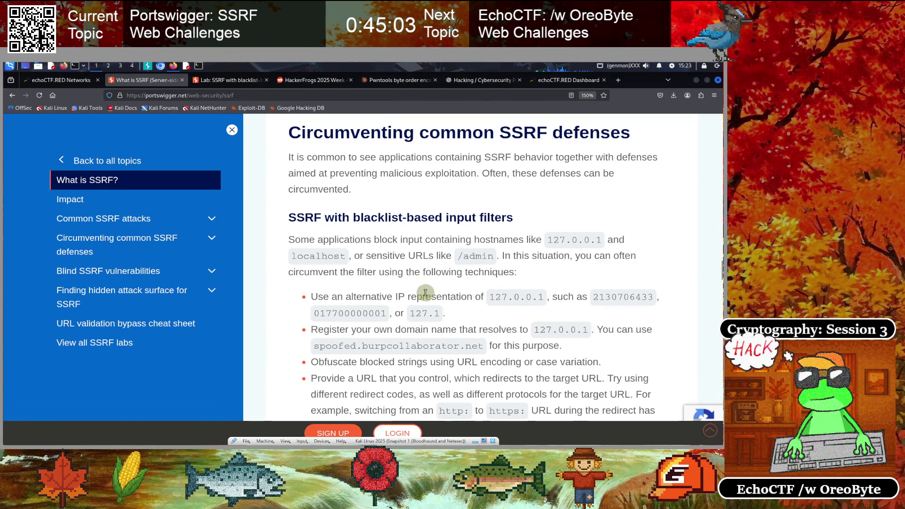
pyautogui.scroll(-3, 434, 308)
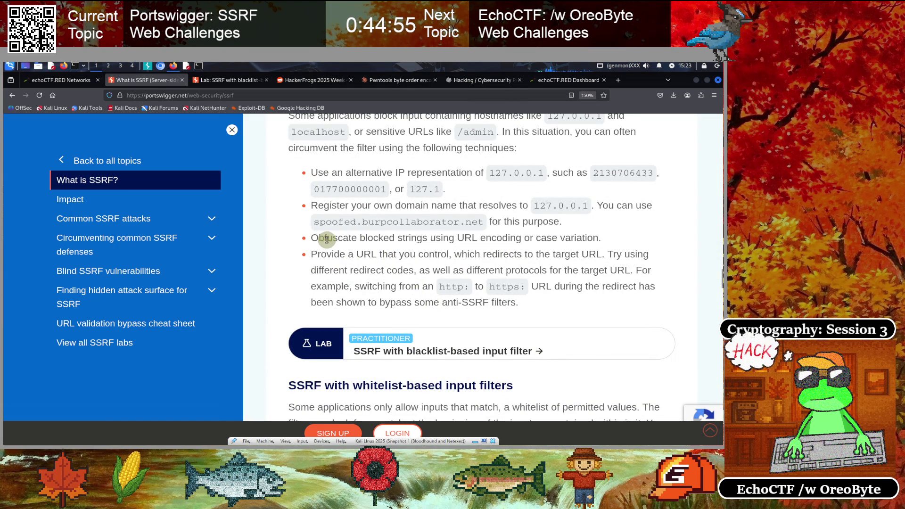
pyautogui.moveTo(599, 237); pyautogui.dragTo(309, 239)
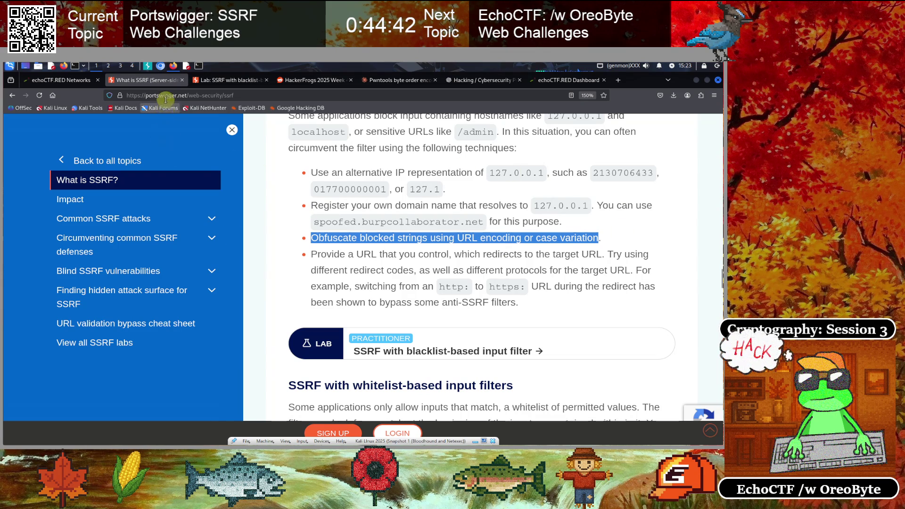
pyautogui.click(173, 67)
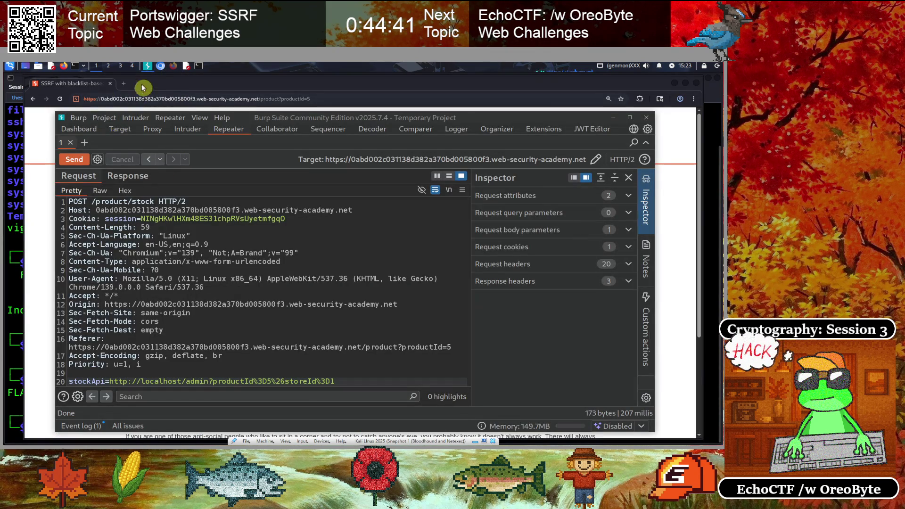
# Change the stockApi host to LOCALHOST and send it; it returns 400
pyautogui.click(160, 66)
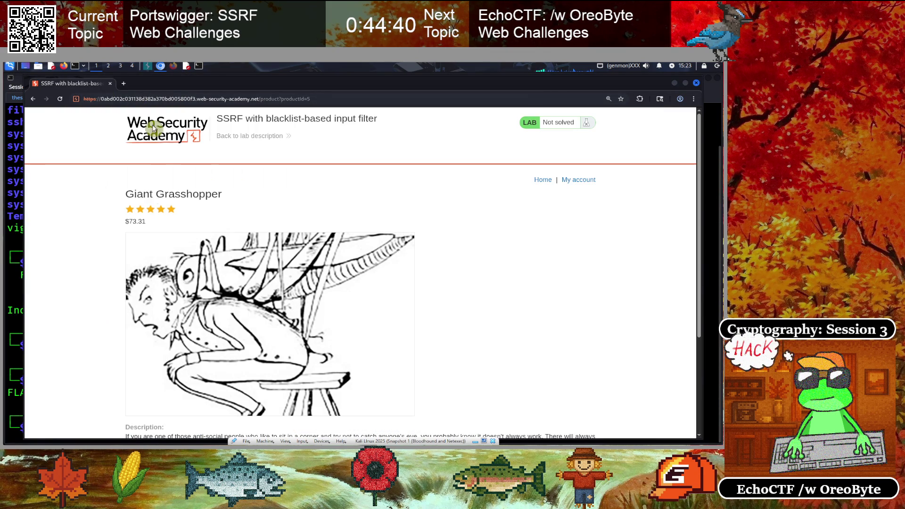
pyautogui.click(150, 67)
pyautogui.click(193, 322)
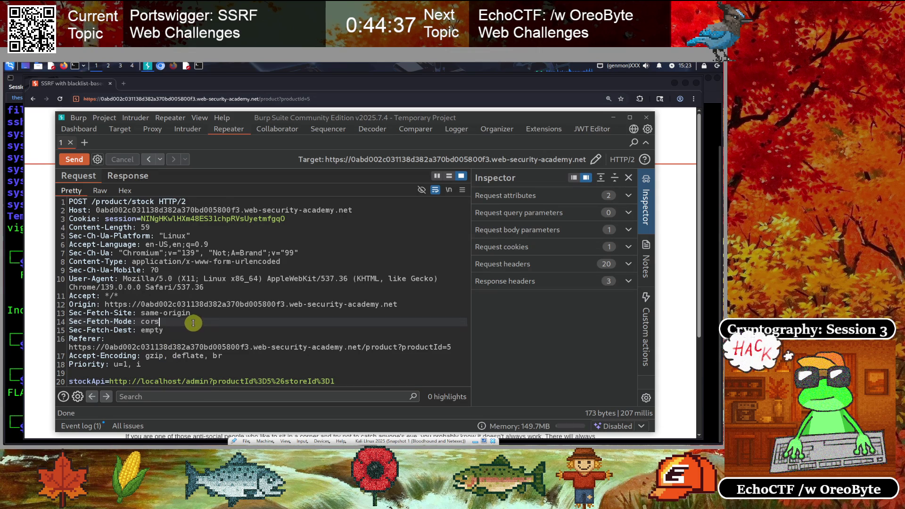
pyautogui.click(218, 348)
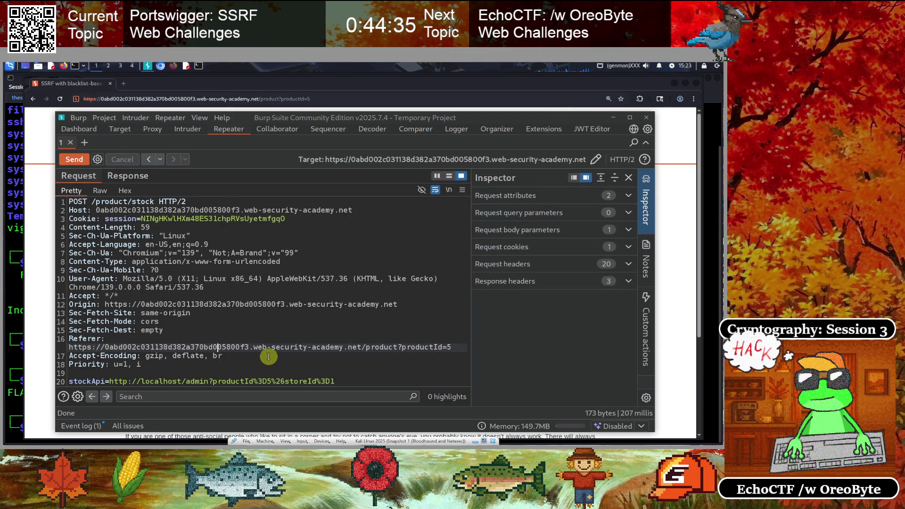
pyautogui.press('Down')
pyautogui.press('Down')
pyautogui.press('Down')
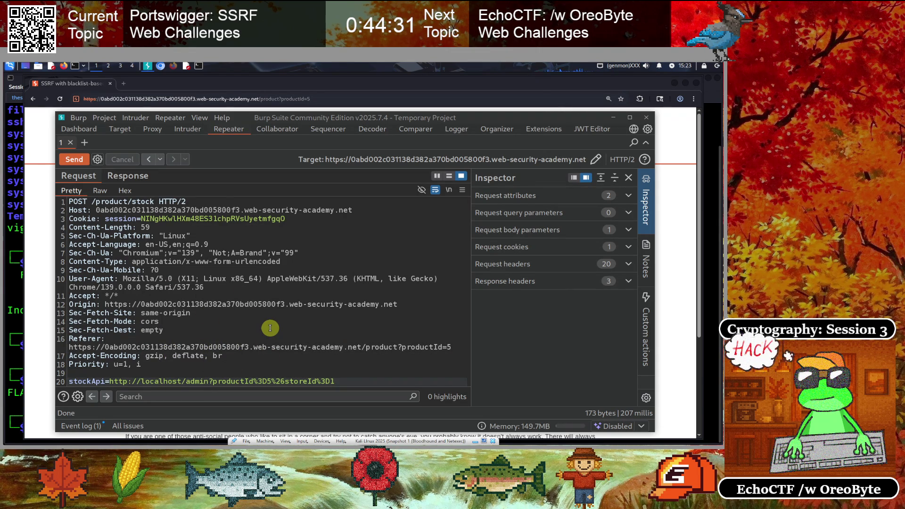
pyautogui.hotkey('shift', 'Right')
pyautogui.hotkey('shift', 'Right')
pyautogui.hotkey('shift', 'Right')
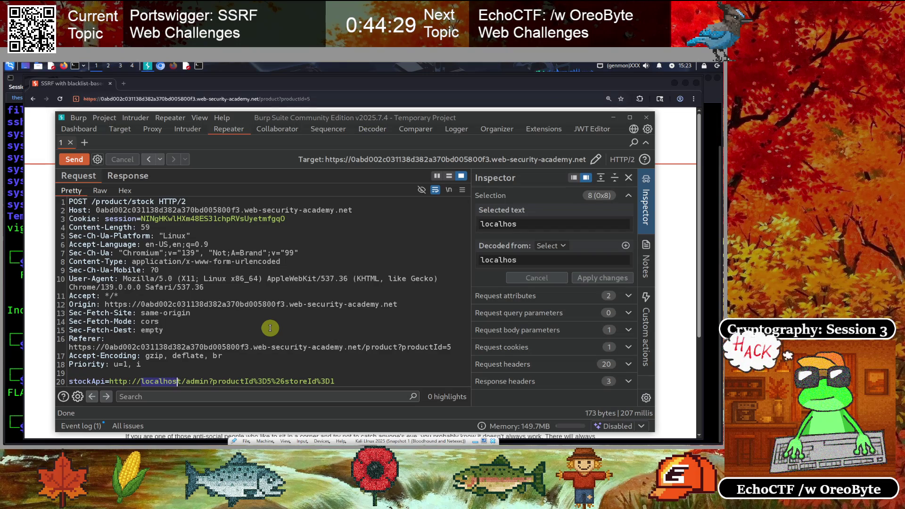
pyautogui.write('LOCALHOST')
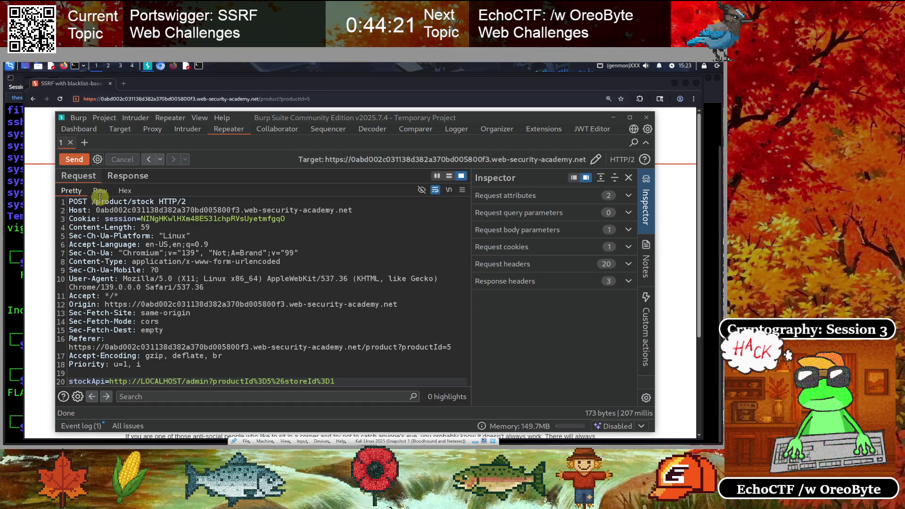
pyautogui.click(74, 159)
pyautogui.click(127, 176)
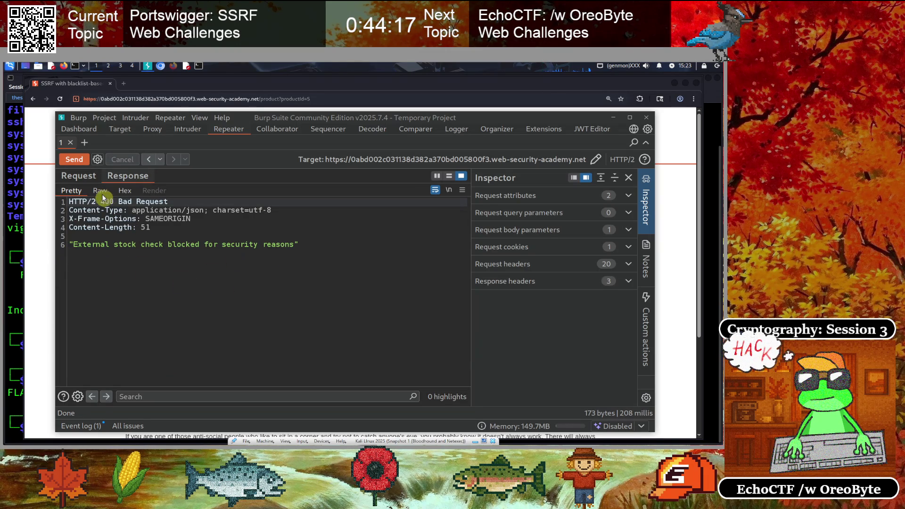
# Change the host to lOcAlHoSt and resend; it is still blocked with 400
pyautogui.click(78, 175)
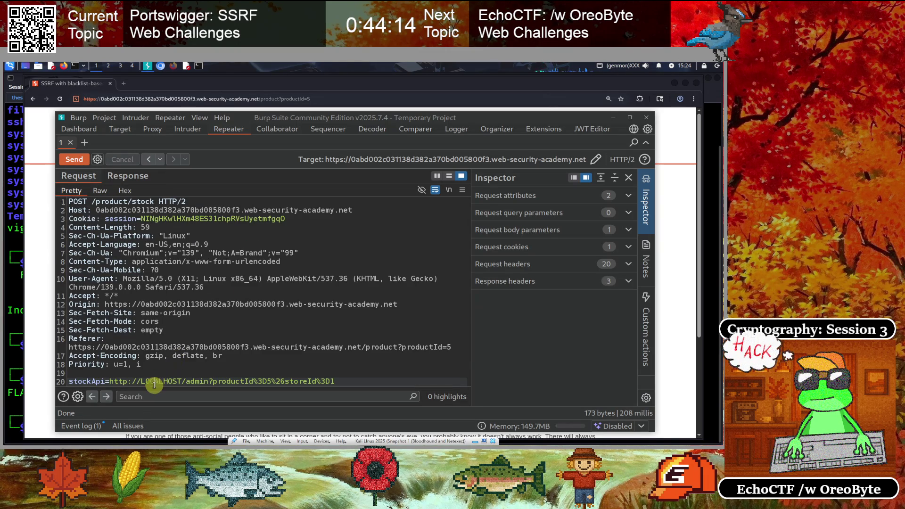
pyautogui.hotkey('shift', 'Right')
pyautogui.hotkey('shift', 'Right')
pyautogui.hotkey('shift', 'Right')
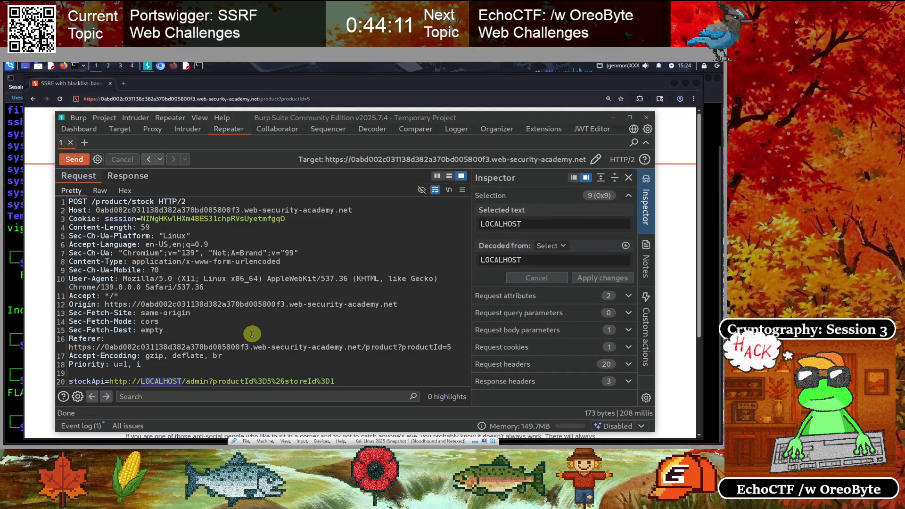
pyautogui.write('lO')
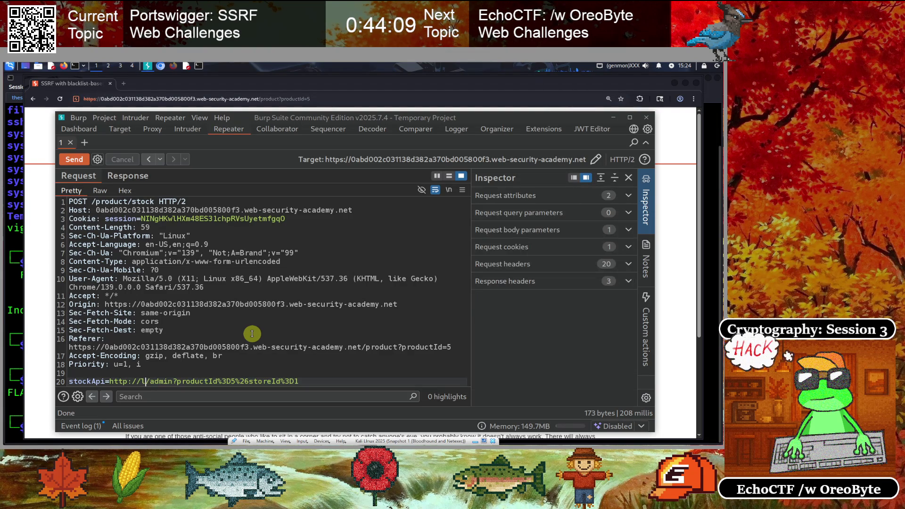
pyautogui.write('cA')
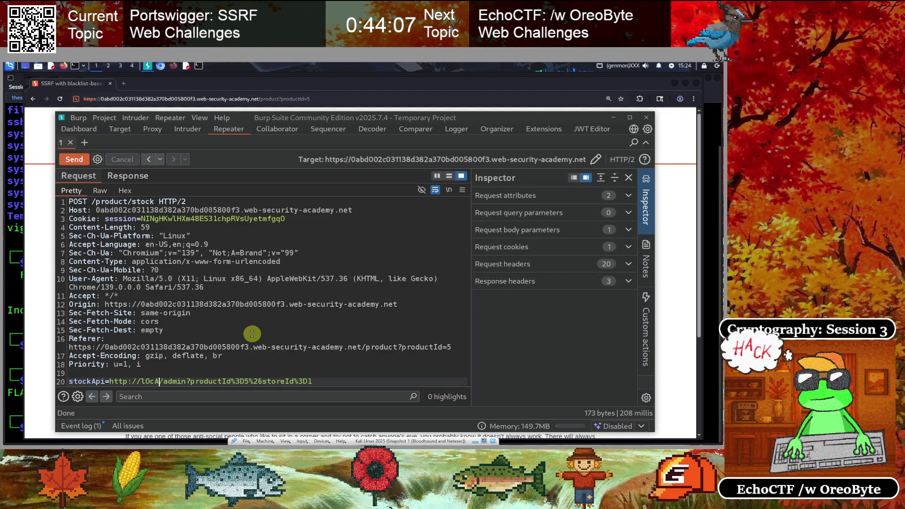
pyautogui.write('lH')
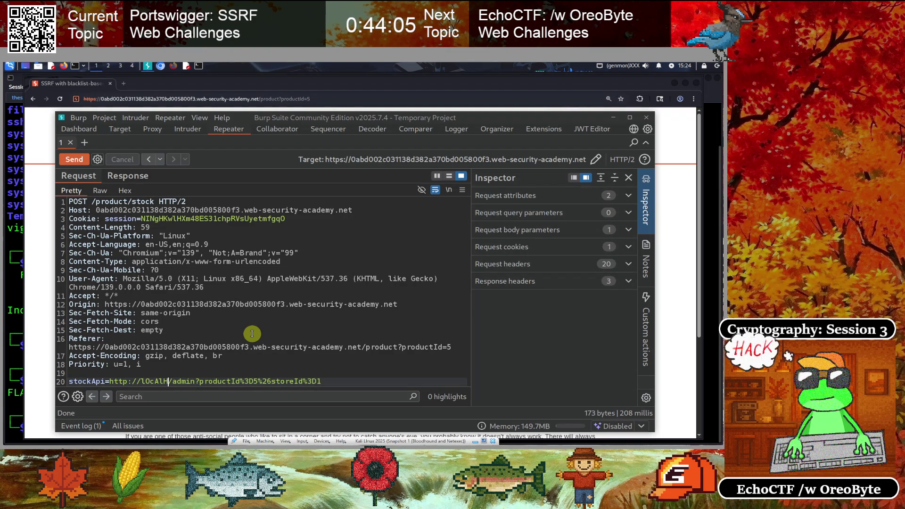
pyautogui.write('oSt')
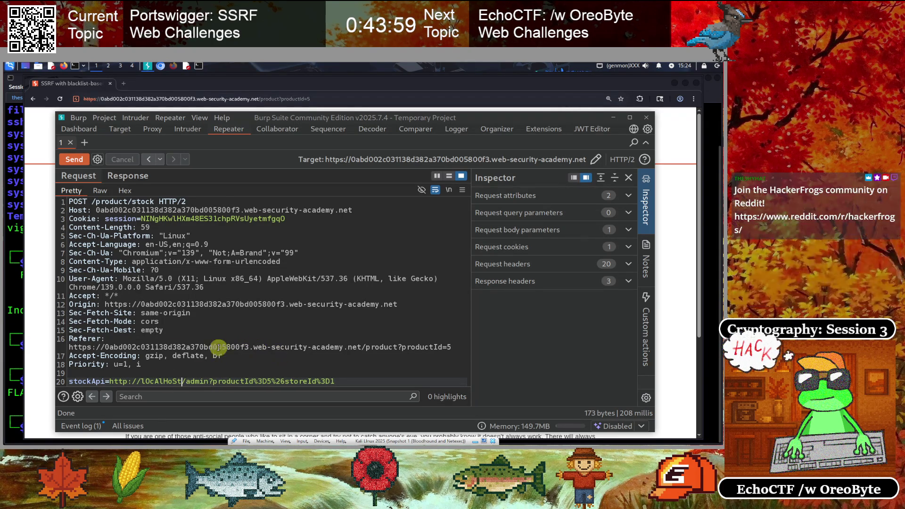
pyautogui.click(74, 160)
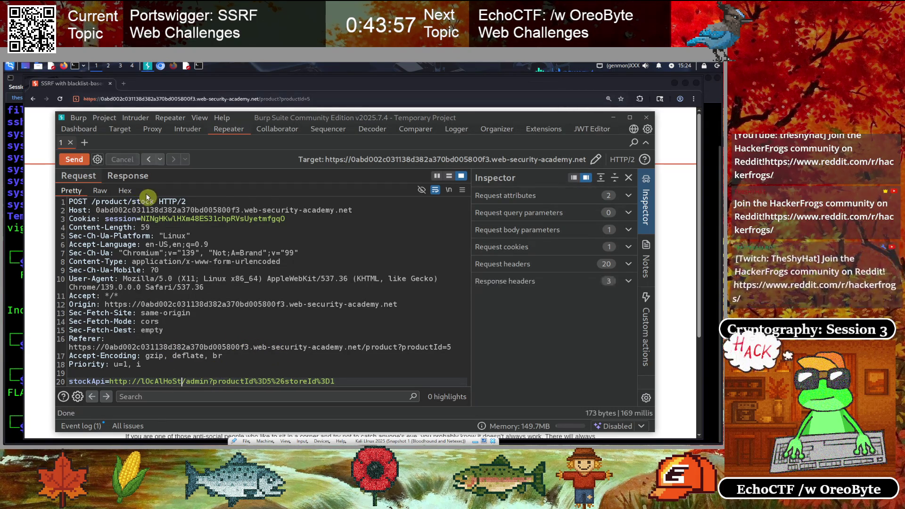
pyautogui.click(135, 176)
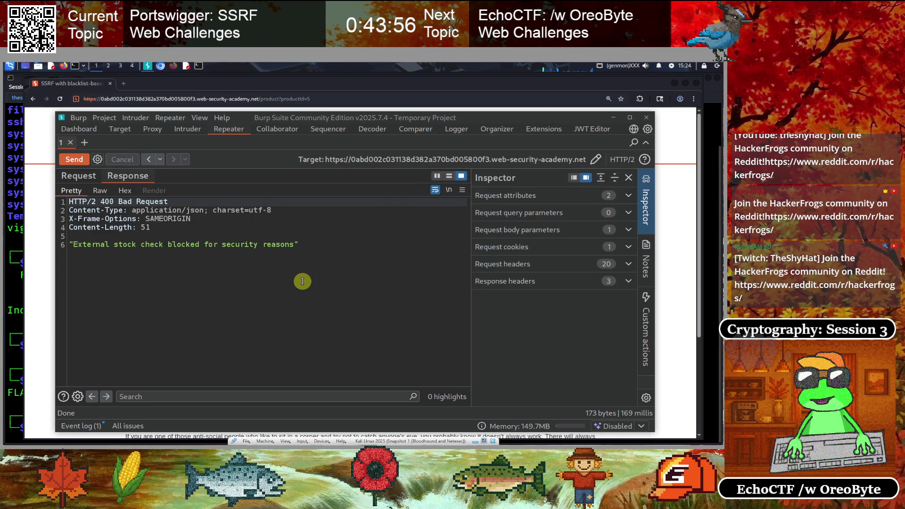
pyautogui.click(78, 176)
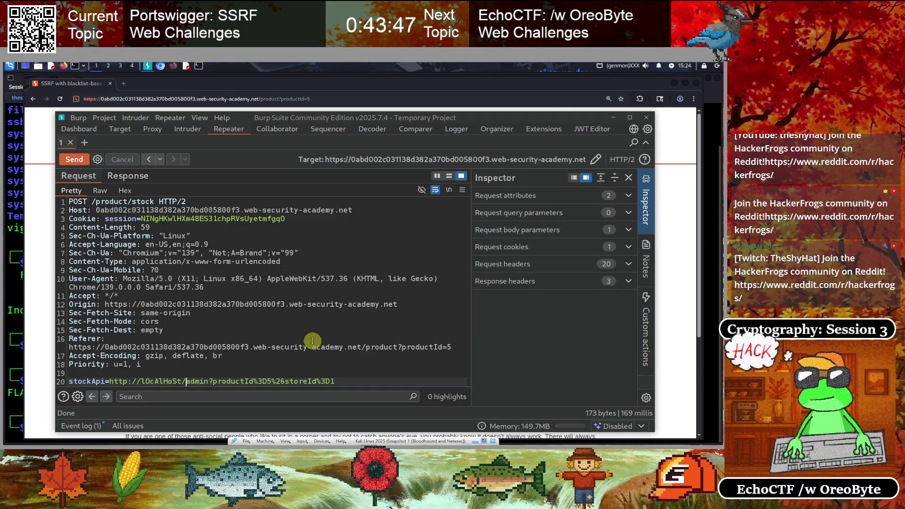
# Change the stockApi path to /ADMIN, send it, and render the admin Users page with Delete links
pyautogui.hotkey('shift', 'Right')
pyautogui.hotkey('shift', 'Right')
pyautogui.hotkey('shift', 'Right')
pyautogui.write('AM')
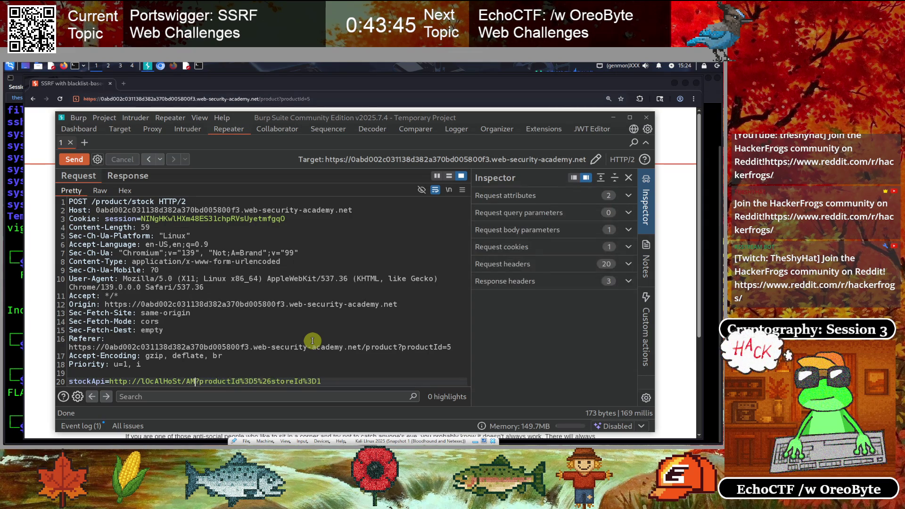
pyautogui.write('IN')
pyautogui.press('Left')
pyautogui.press('Left')
pyautogui.press('Left')
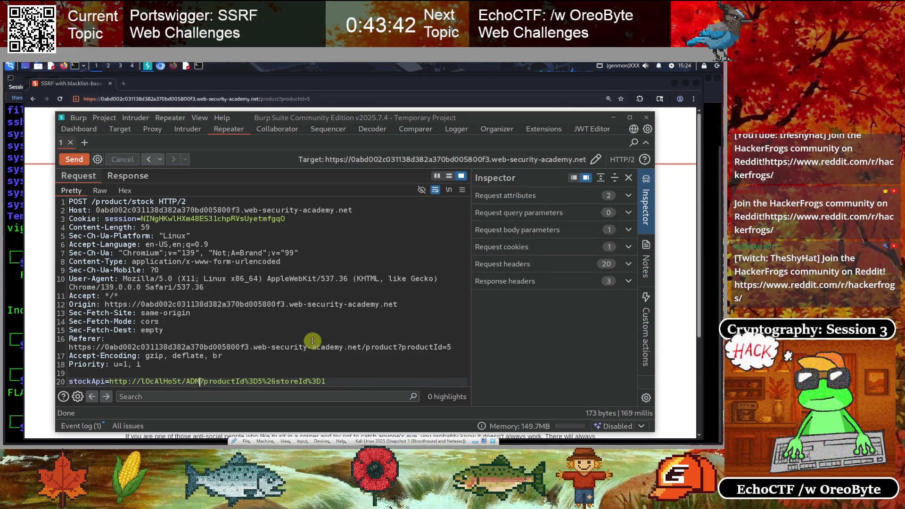
pyautogui.write('D')
pyautogui.press('Right')
pyautogui.press('Right')
pyautogui.press('Right')
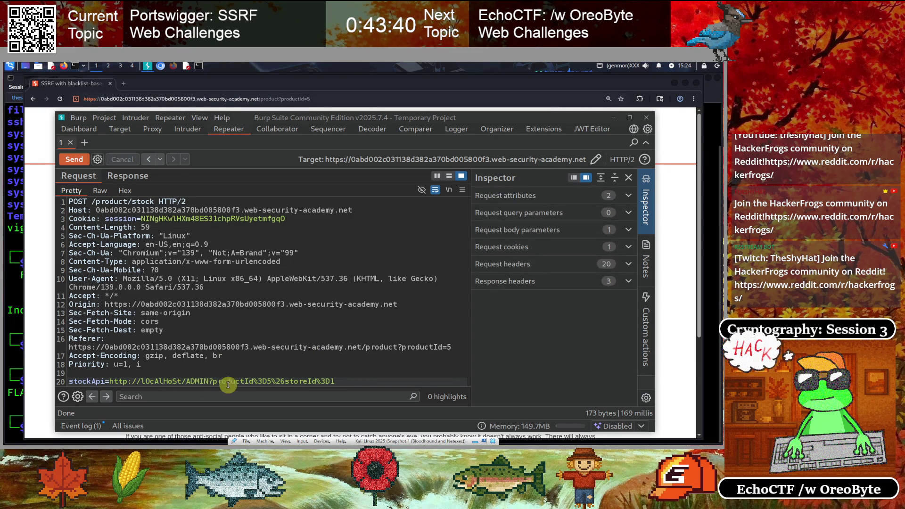
pyautogui.click(203, 355)
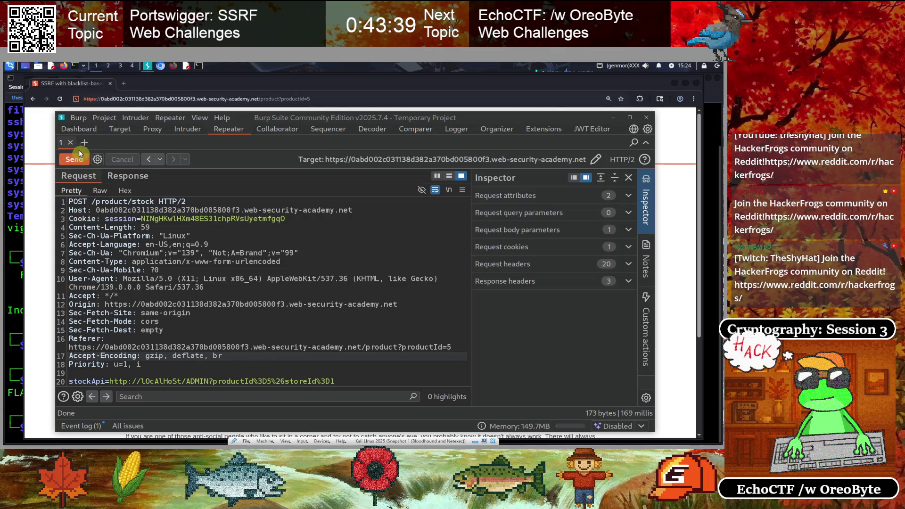
pyautogui.click(71, 162)
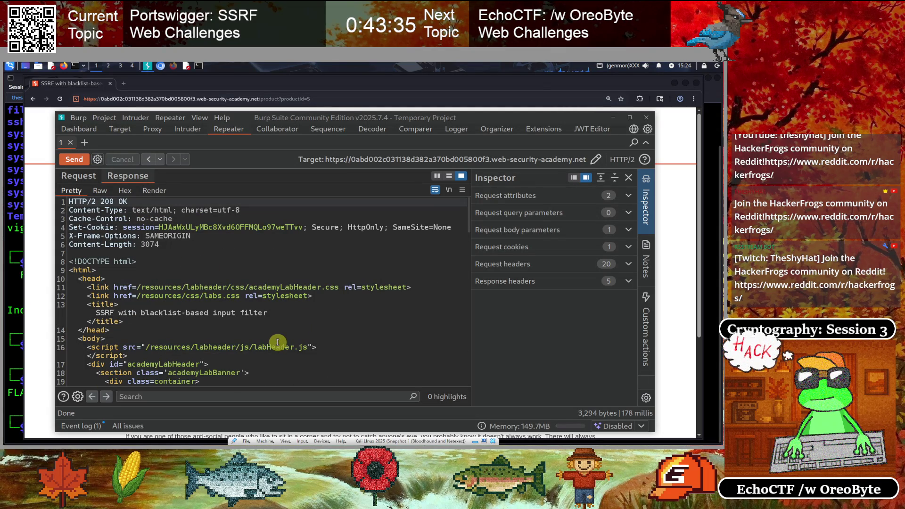
pyautogui.scroll(-7, 277, 342)
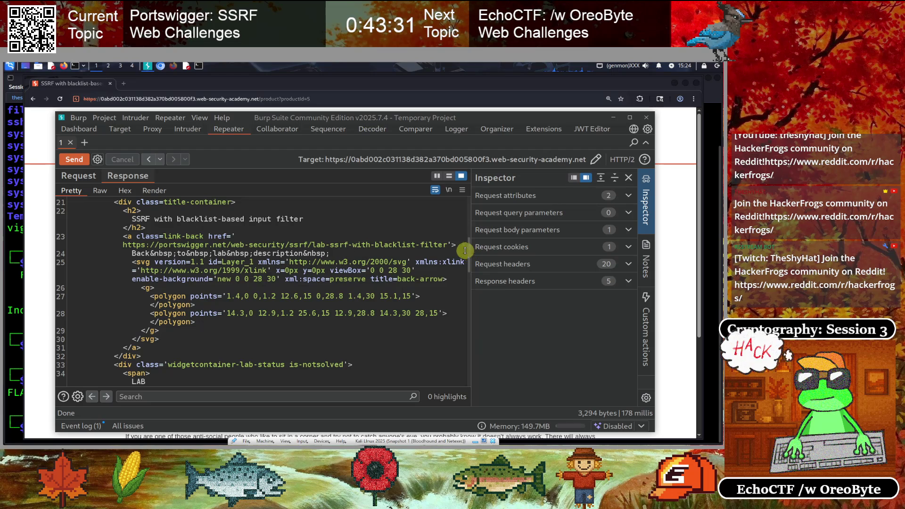
pyautogui.scroll(1, 231, 325)
pyautogui.scroll(3, 231, 325)
pyautogui.click(153, 190)
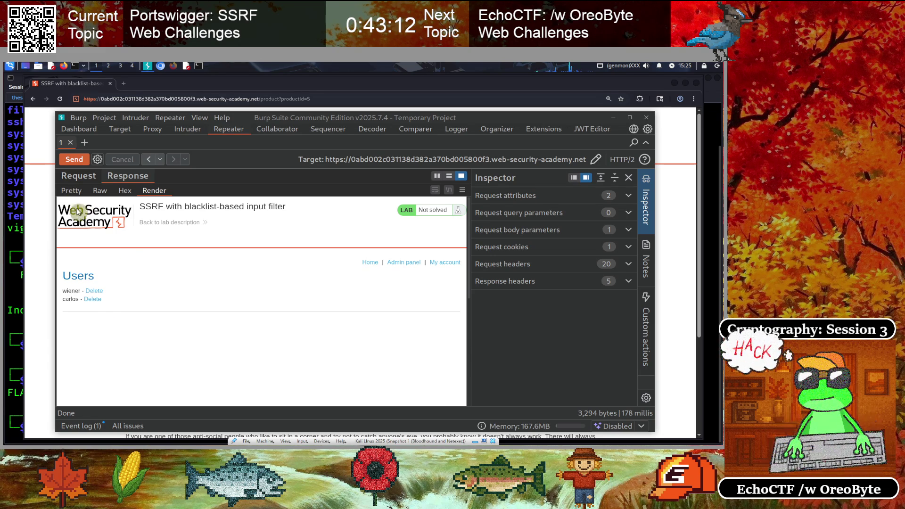
# In the Pretty HTML source, locate the /admin/delete?username=carlos link in the Users section
pyautogui.click(71, 191)
pyautogui.scroll(-2, 348, 344)
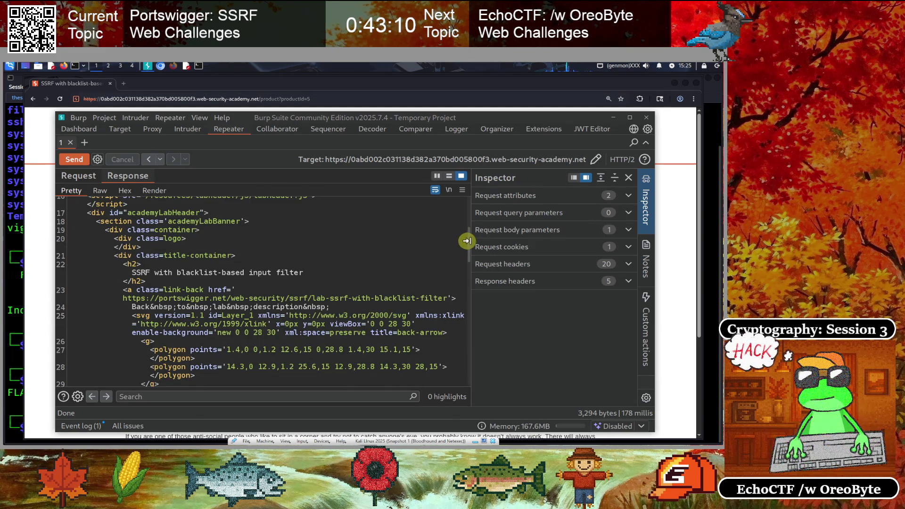
pyautogui.moveTo(467, 242)
pyautogui.mouseDown()
pyautogui.moveTo(477, 366)
pyautogui.moveTo(460, 349)
pyautogui.mouseUp()
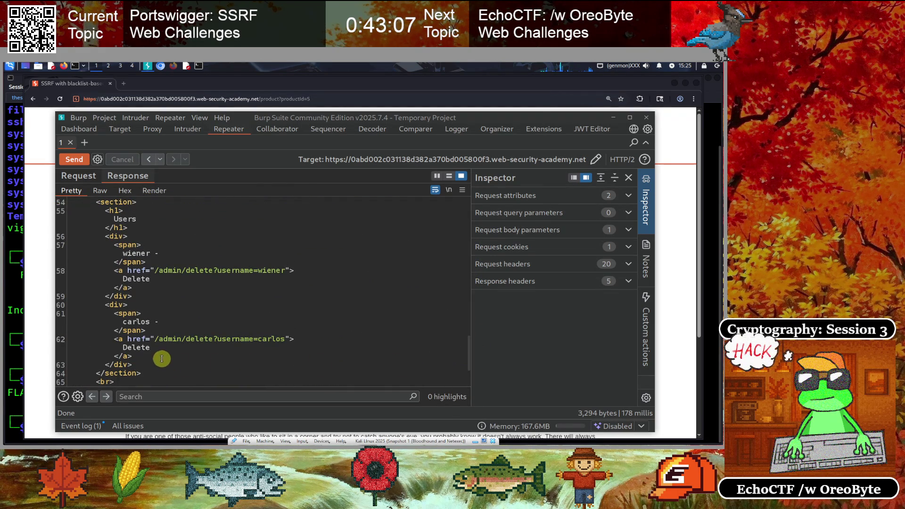
pyautogui.moveTo(132, 339); pyautogui.dragTo(296, 338)
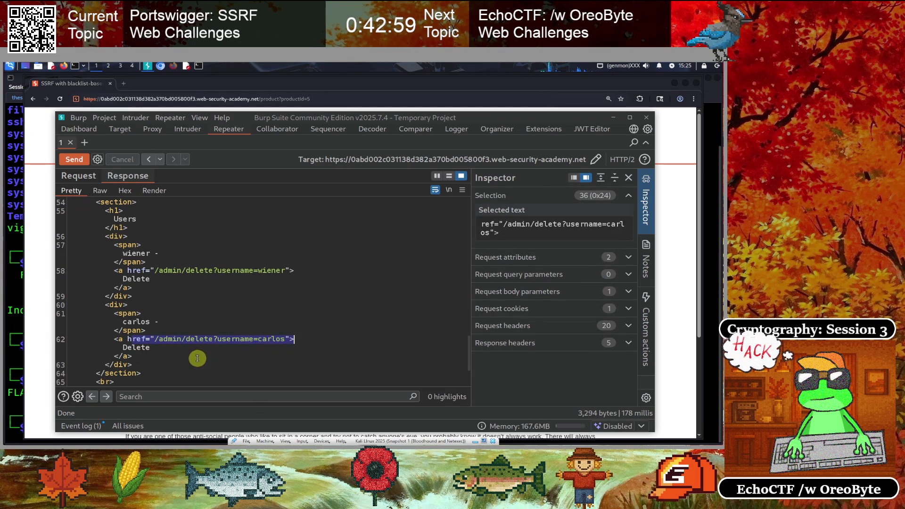
pyautogui.click(250, 339)
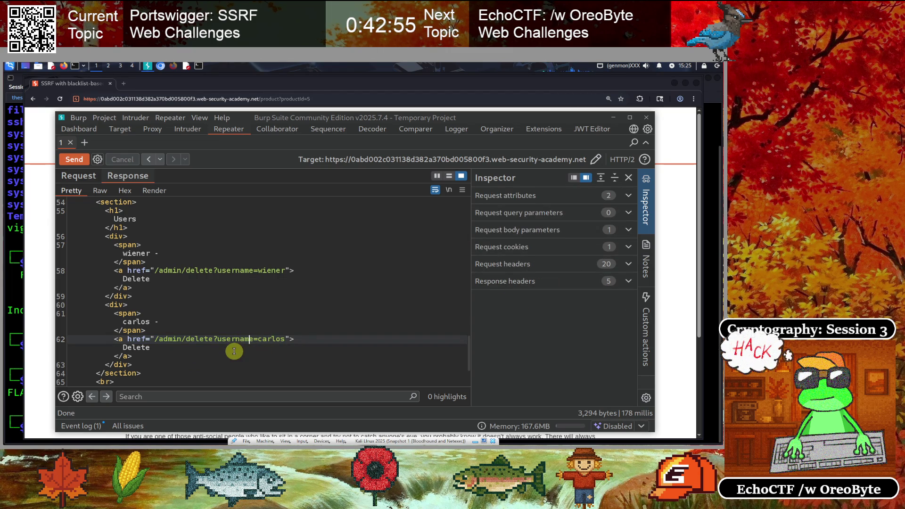
pyautogui.moveTo(213, 339); pyautogui.dragTo(285, 339)
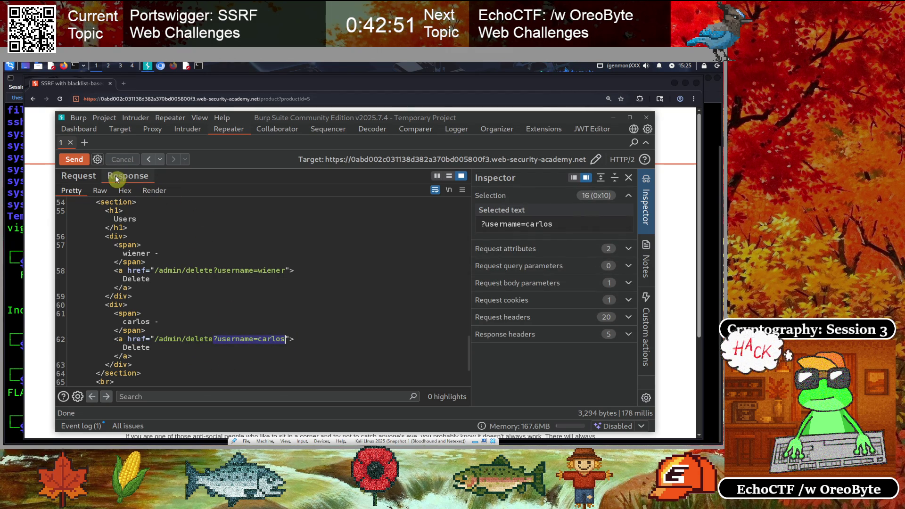
pyautogui.click(80, 176)
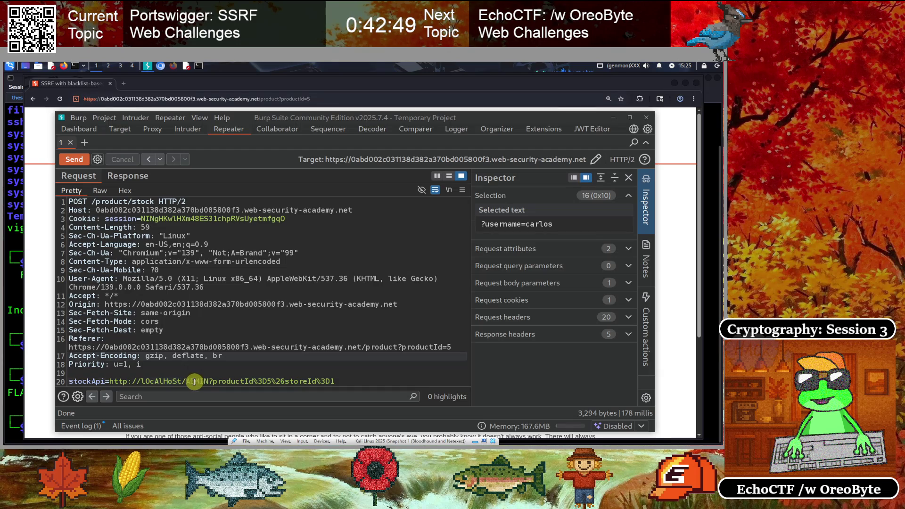
# Append /delete?username=carlos& after ADMIN in stockApi and read the ampersand's hex code, 26
pyautogui.click(195, 382)
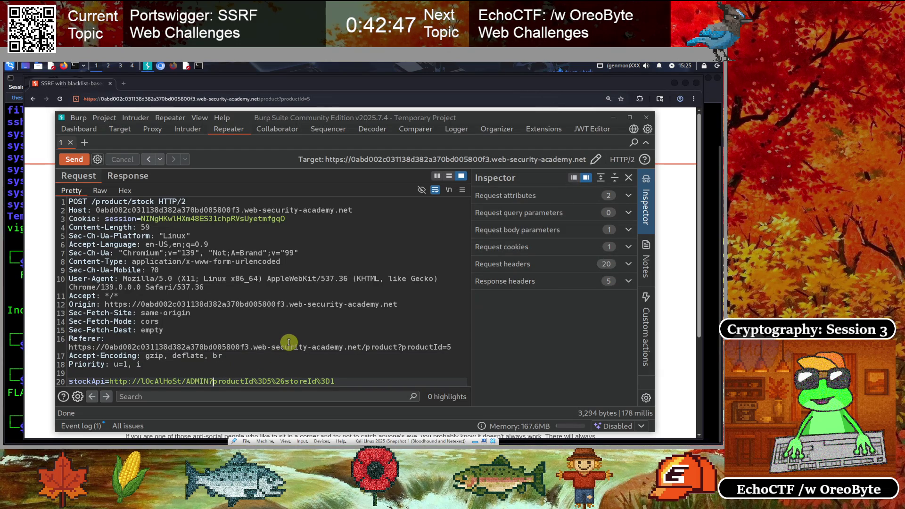
pyautogui.write('/delete?')
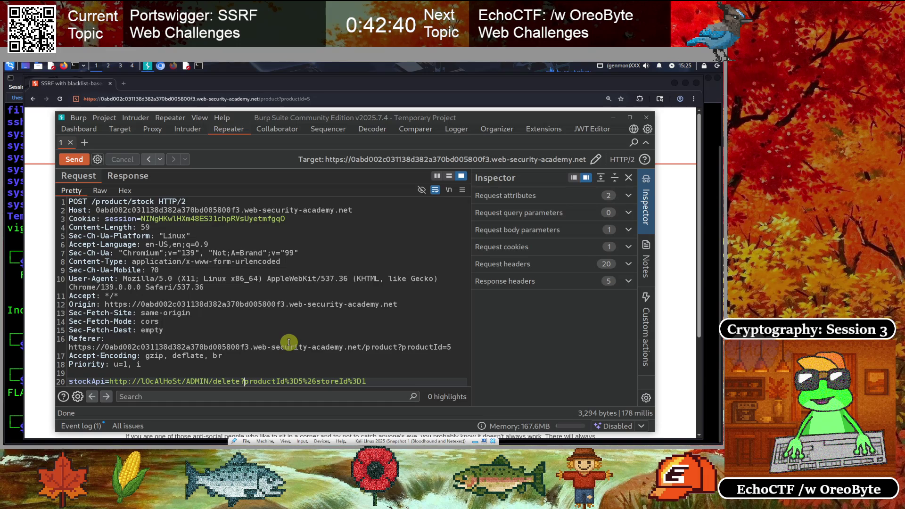
pyautogui.write('username=carlo')
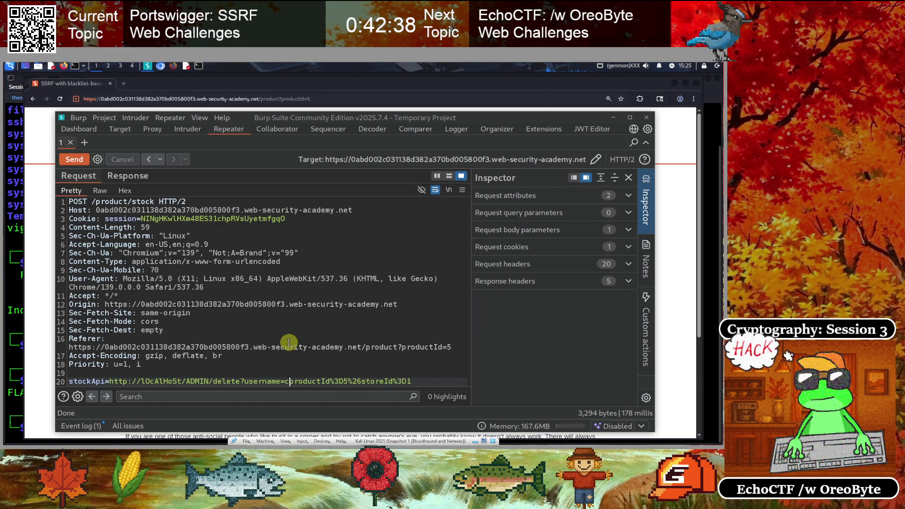
pyautogui.write('s')
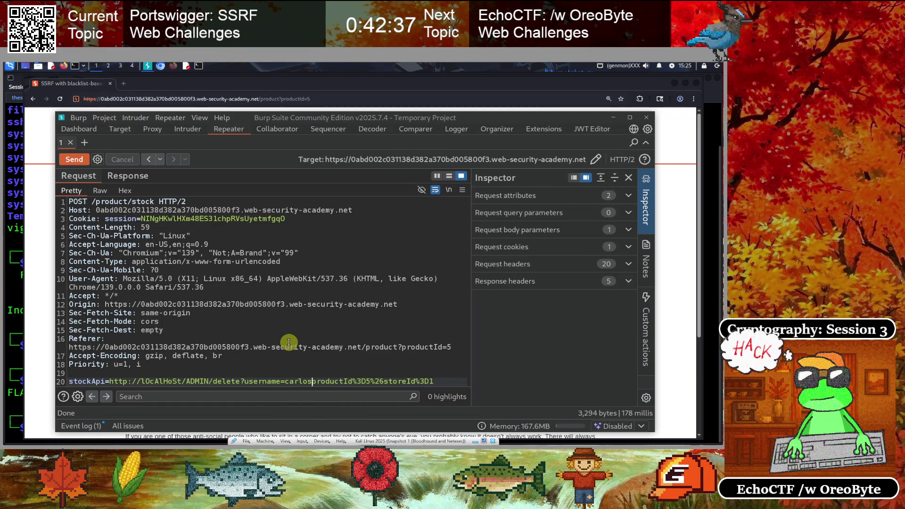
pyautogui.write('&')
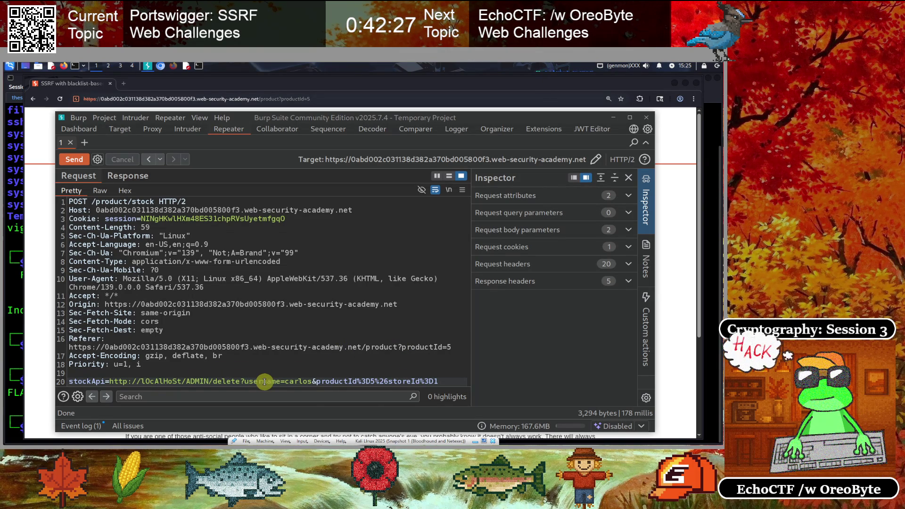
pyautogui.click(314, 381)
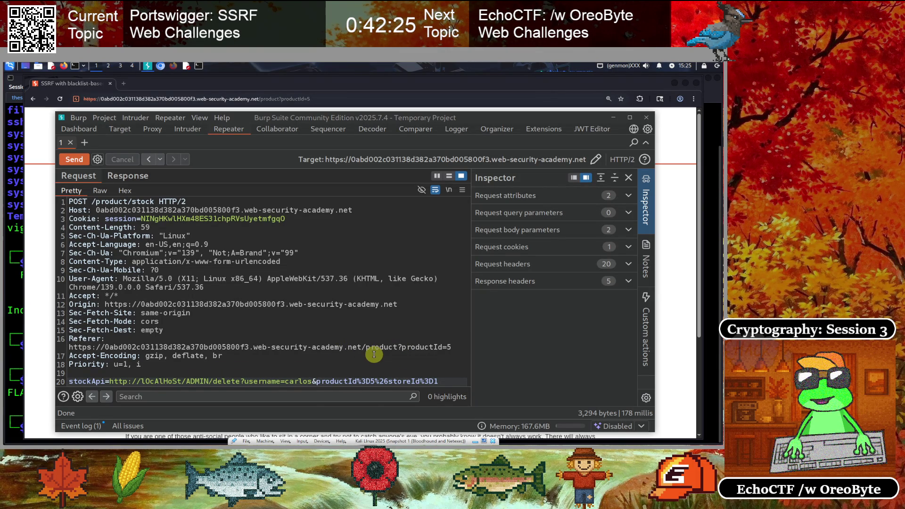
pyautogui.press('BackSpace')
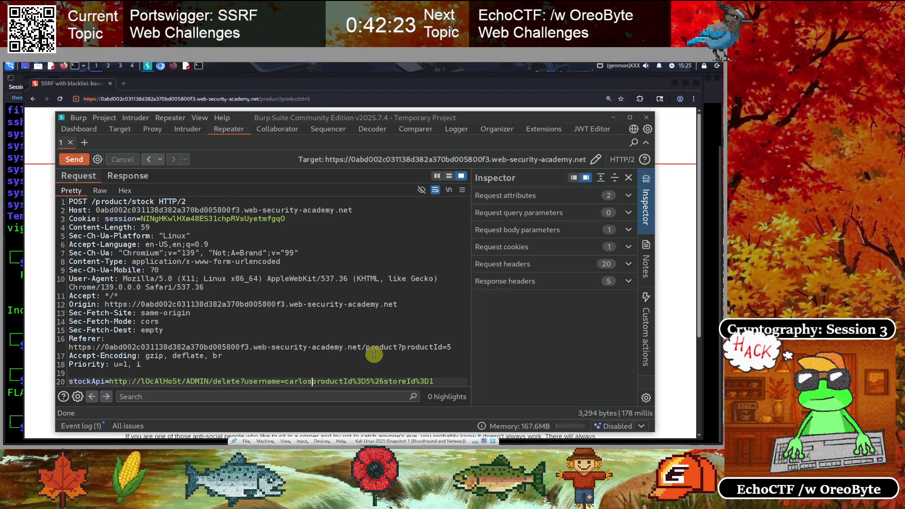
pyautogui.write('&')
pyautogui.hotkey('shift', 'Right')
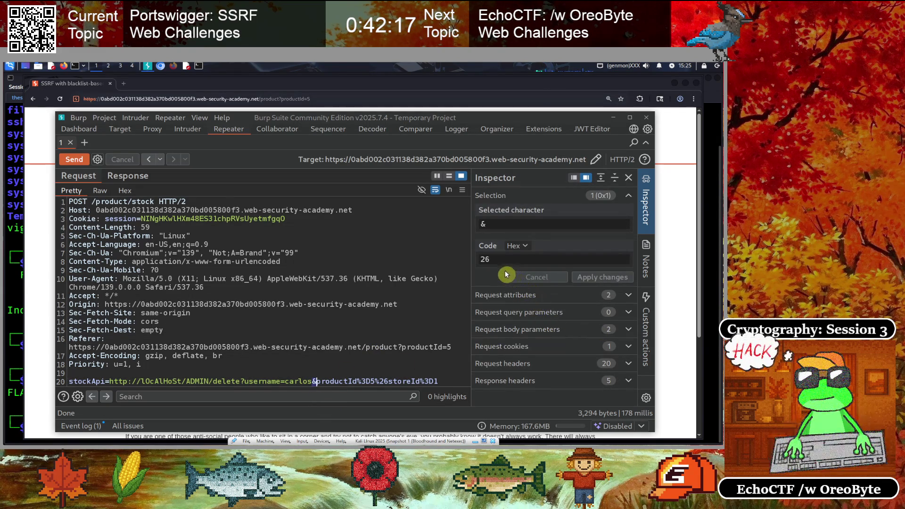
pyautogui.click(517, 246)
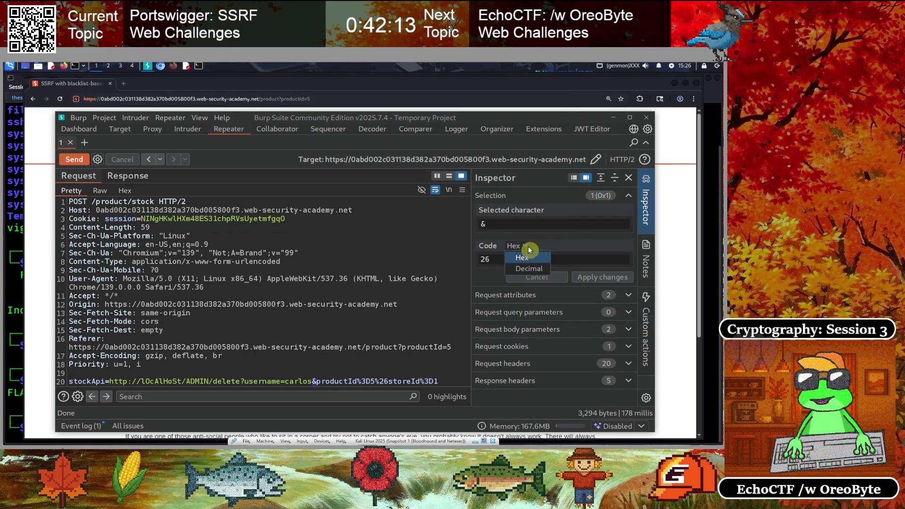
pyautogui.click(528, 258)
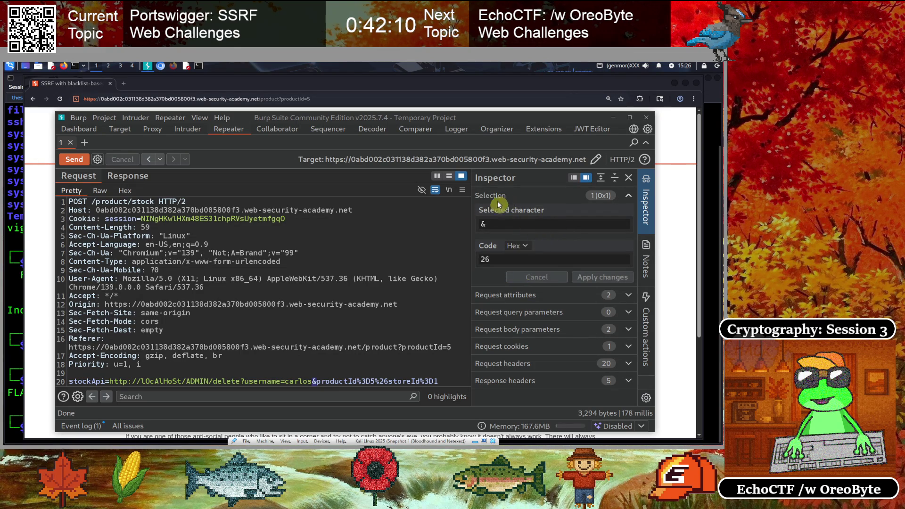
# Search Google for '& symbol url encode' to confirm the ampersand encodes as %26, then return to Burp
pyautogui.click(159, 66)
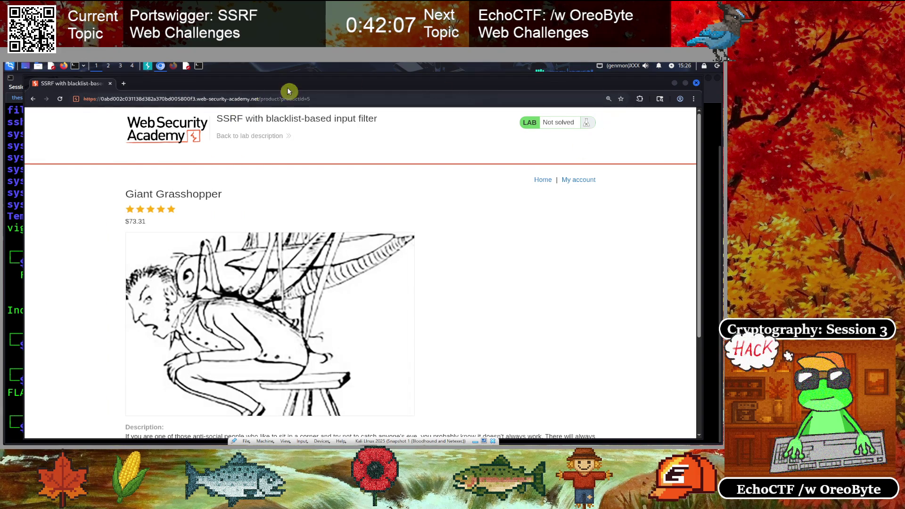
pyautogui.click(123, 85)
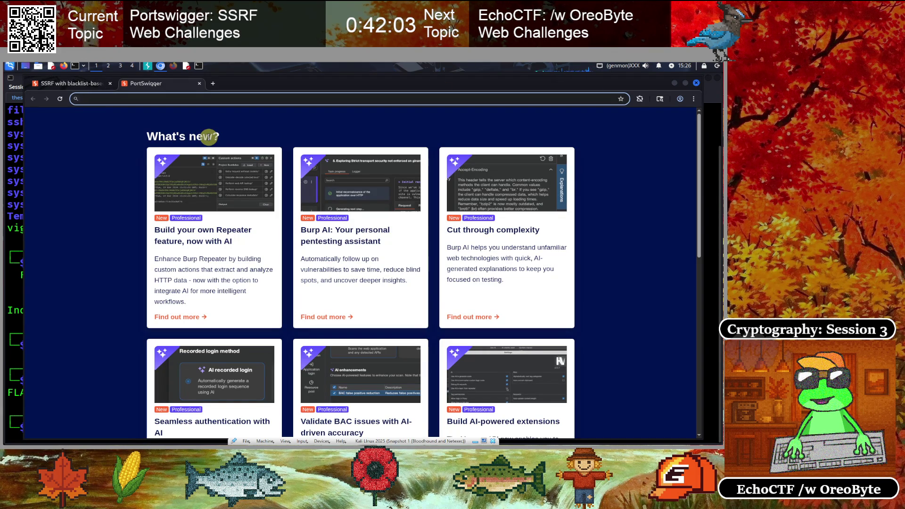
pyautogui.write('& symb')
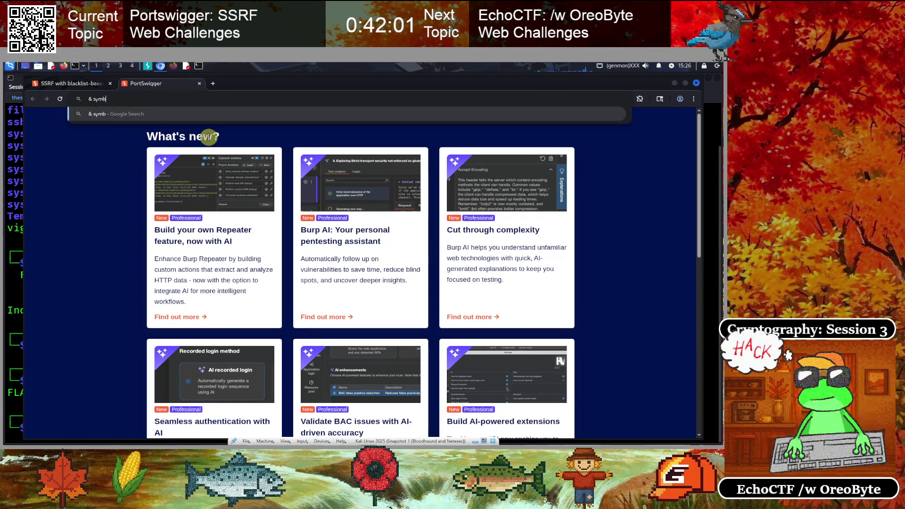
pyautogui.write('ol url end')
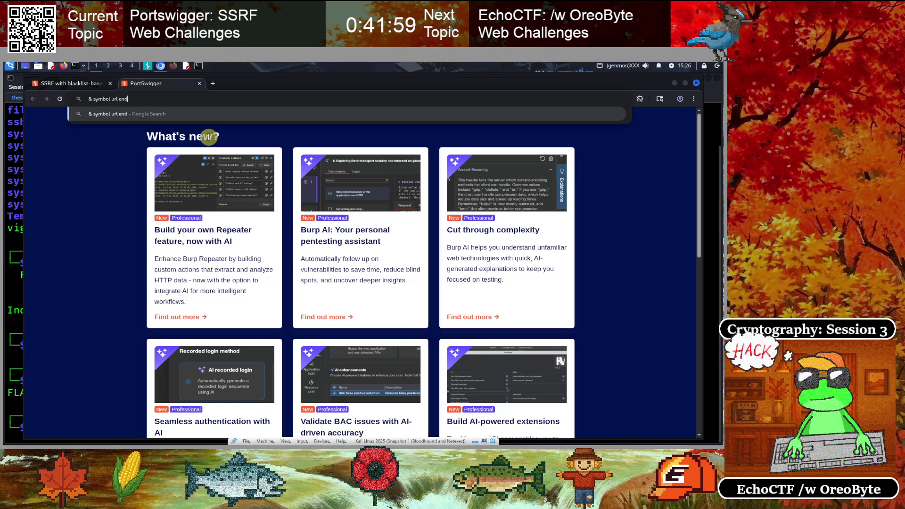
pyautogui.press('BackSpace')
pyautogui.press('BackSpace')
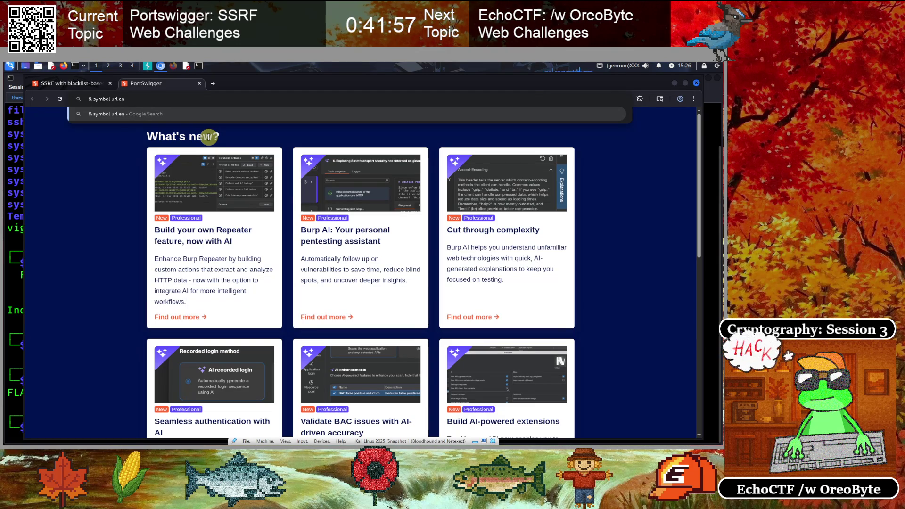
pyautogui.press('Return')
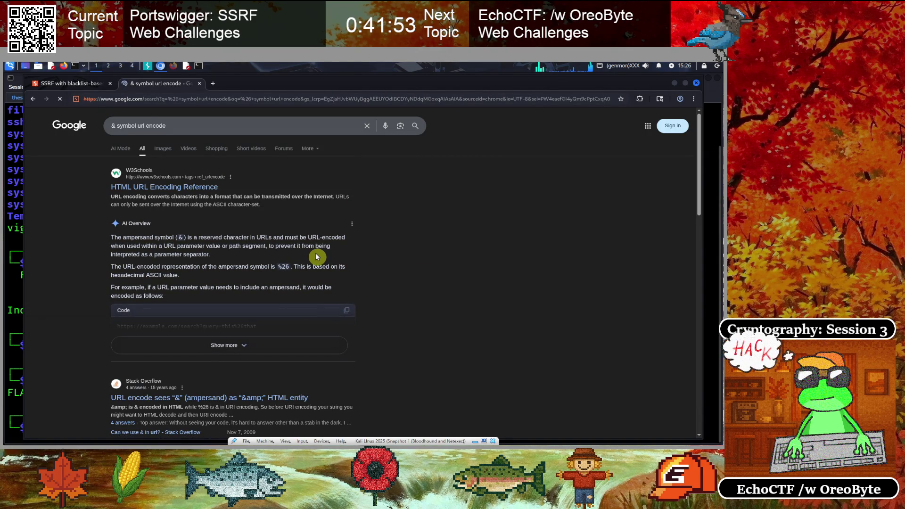
pyautogui.hotkey('ctrl', '+')
pyautogui.hotkey('ctrl', '+')
pyautogui.hotkey('ctrl', '+')
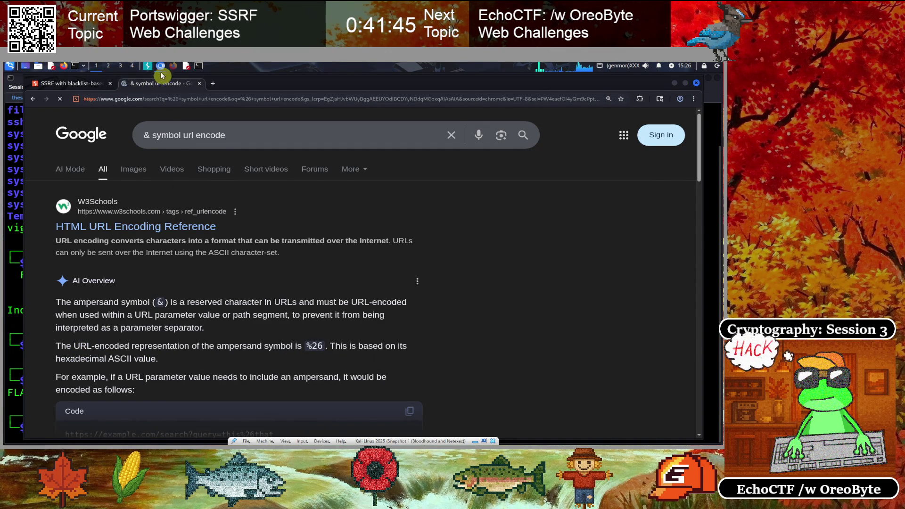
pyautogui.click(147, 66)
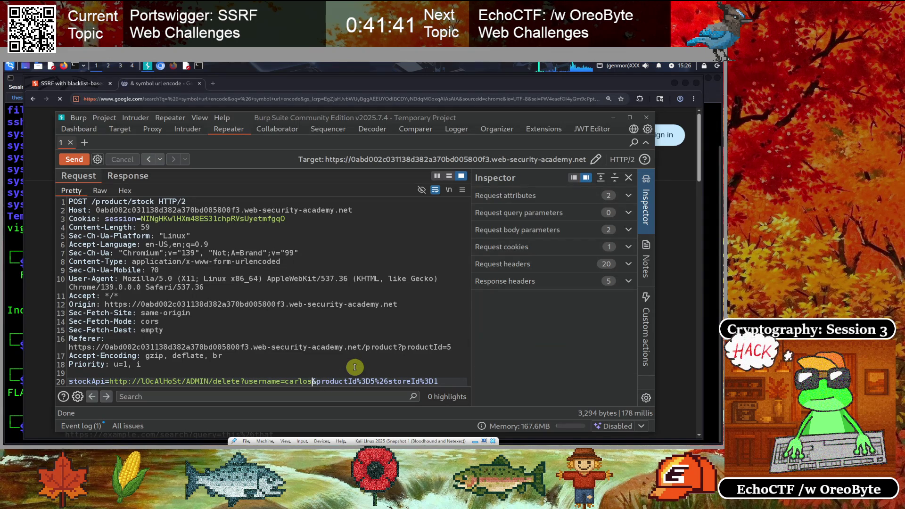
# Resend the delete-carlos request with %26 before productId, follow the redirect, and render the Solved page
pyautogui.press('BackSpace')
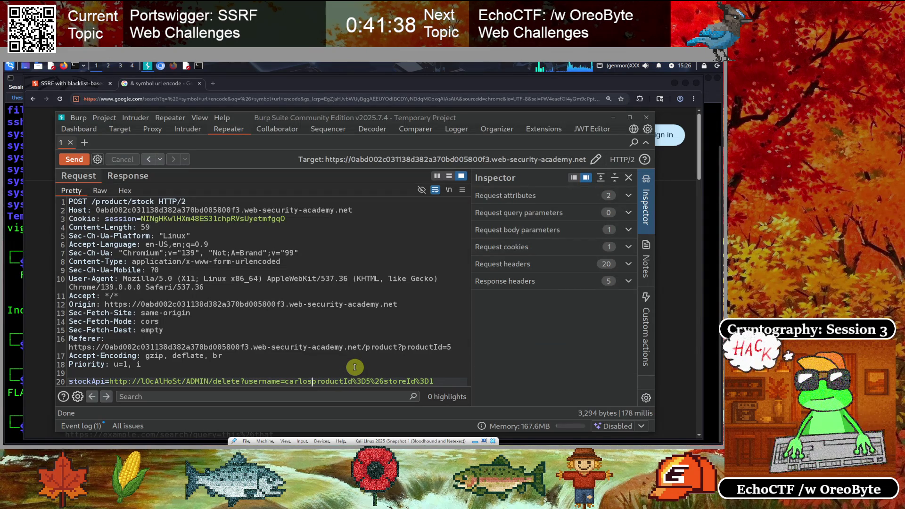
pyautogui.write('%26')
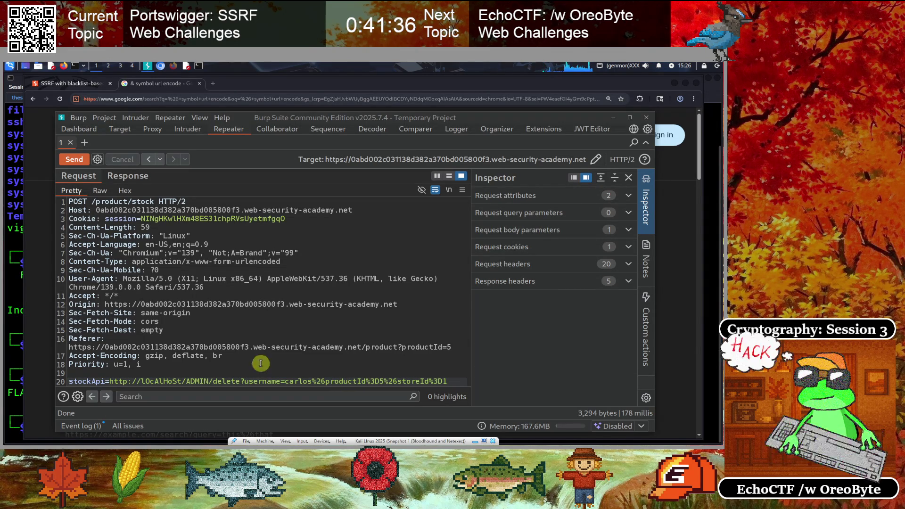
pyautogui.click(74, 160)
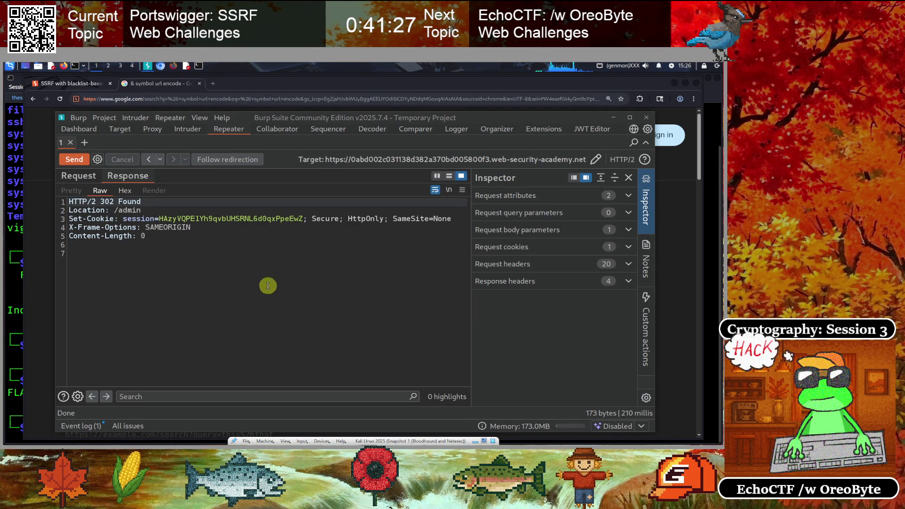
pyautogui.click(224, 161)
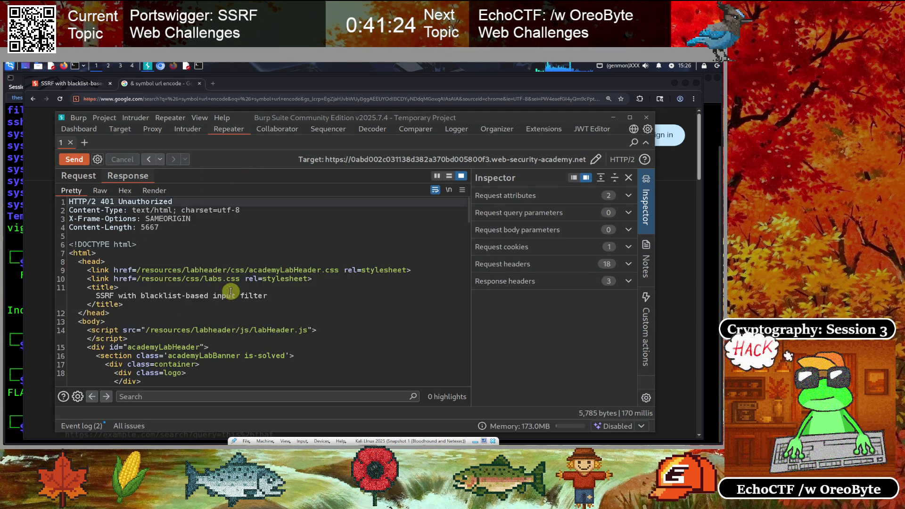
pyautogui.click(153, 192)
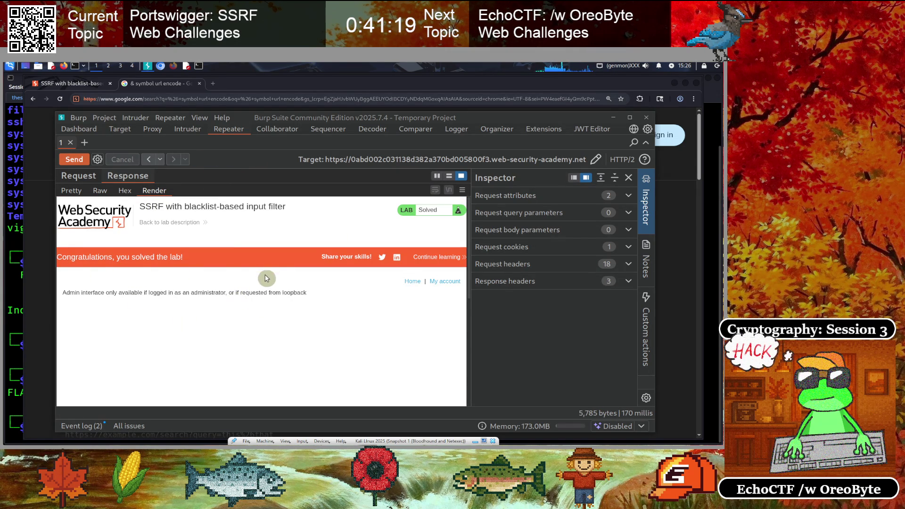
# Reload the Giant Grasshopper lab page in Chrome and highlight the 'Congratulations, you solved the lab!' banner
pyautogui.click(159, 66)
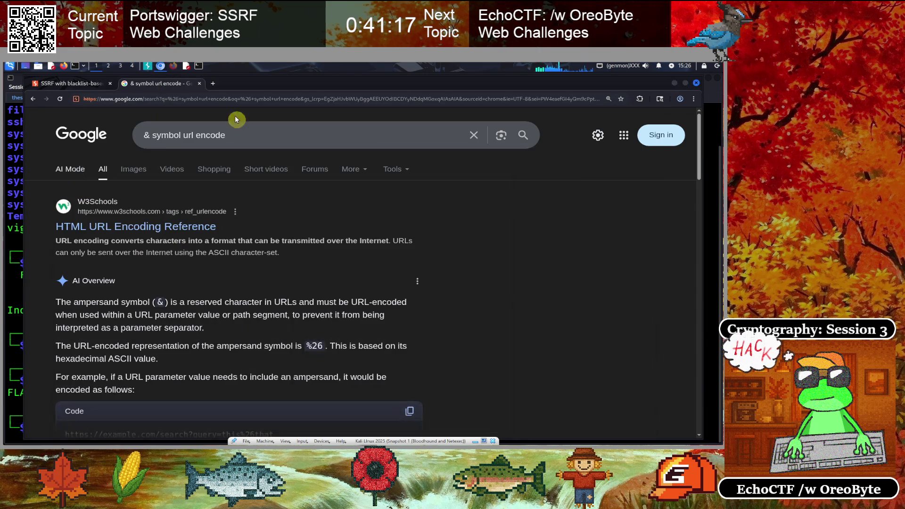
pyautogui.click(90, 83)
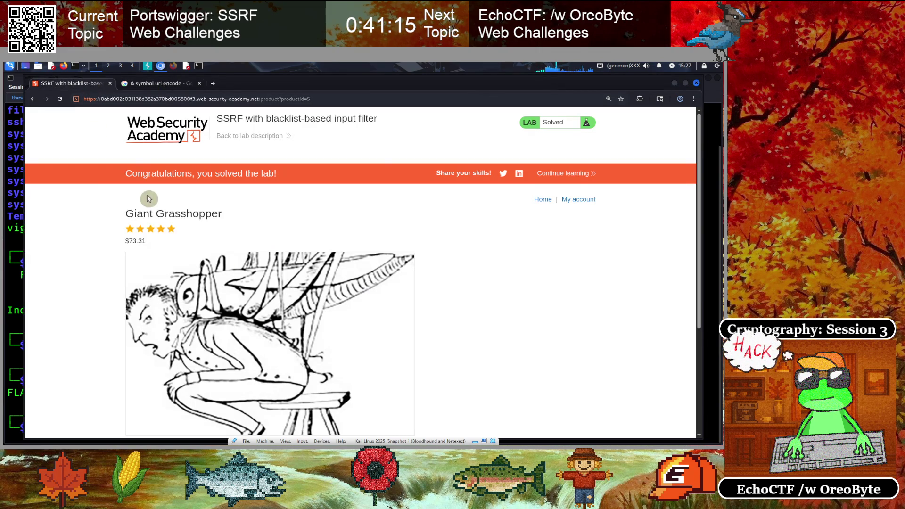
pyautogui.moveTo(125, 175); pyautogui.dragTo(337, 174)
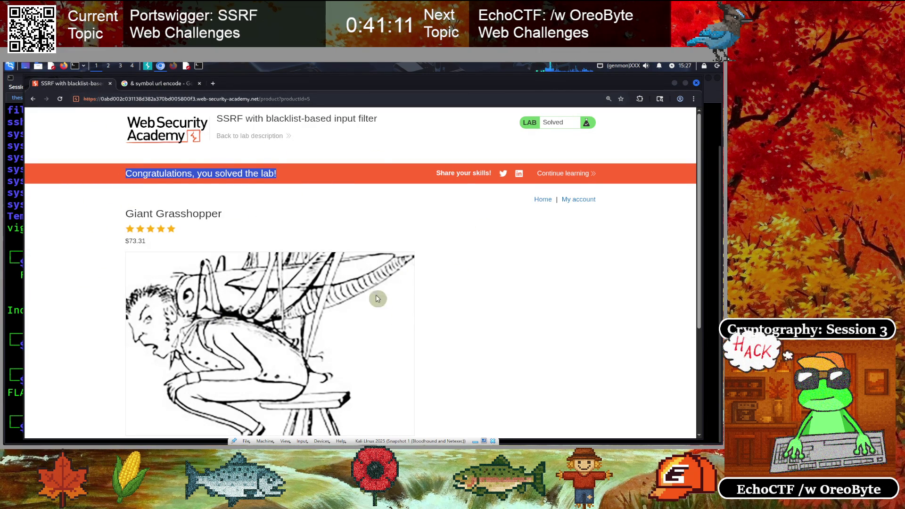
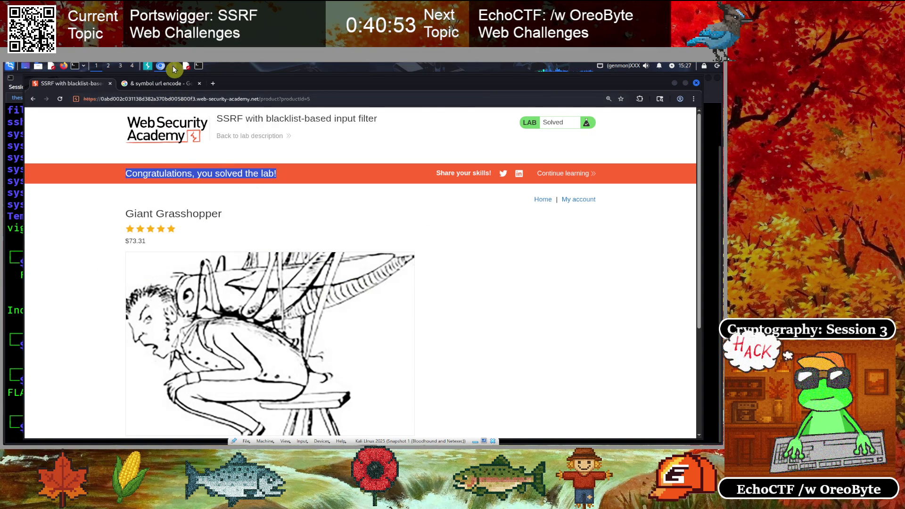
# Reread the SSRF blacklist and whitelist filter sections, then open a blank tab in first position
pyautogui.click(173, 66)
pyautogui.click(356, 263)
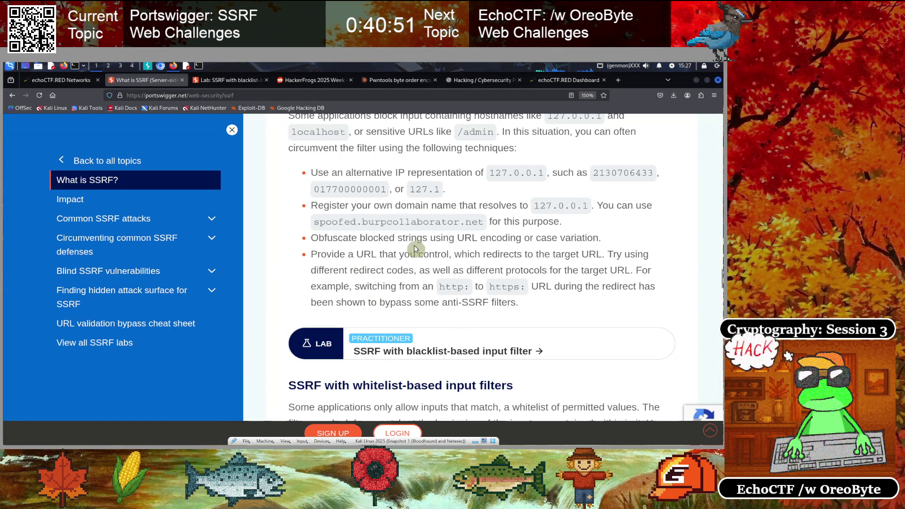
pyautogui.scroll(5, 415, 249)
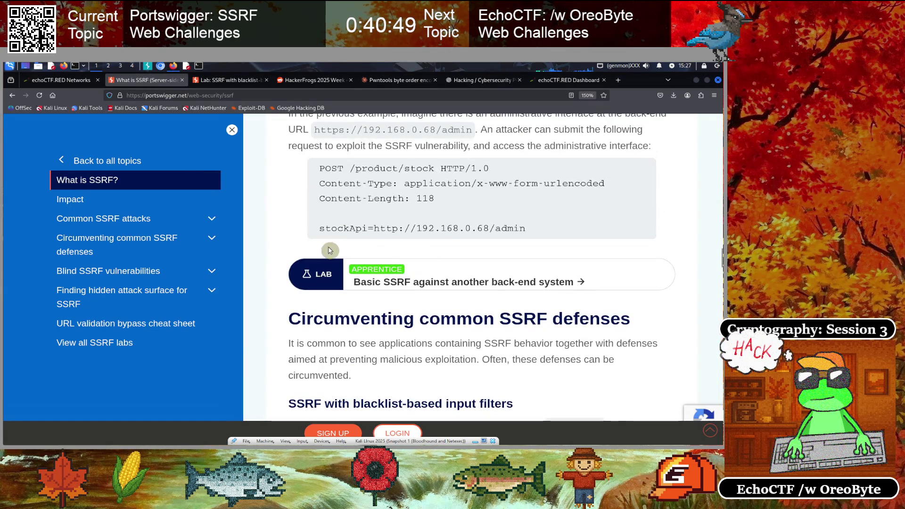
pyautogui.scroll(-10, 422, 255)
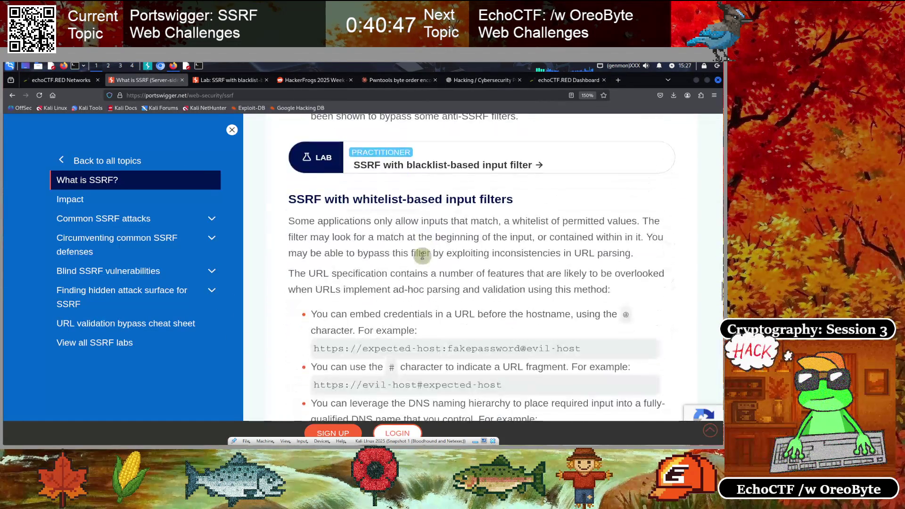
pyautogui.scroll(-3, 422, 255)
pyautogui.scroll(3, 422, 255)
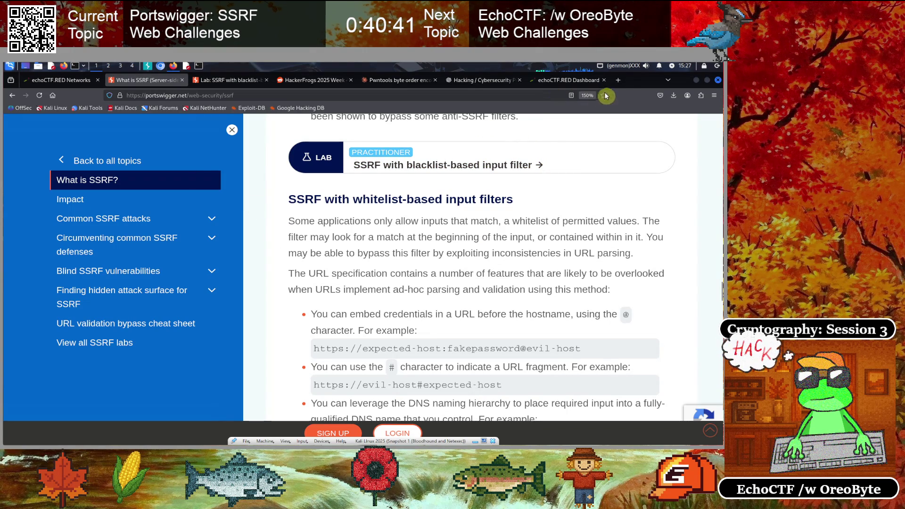
pyautogui.click(618, 79)
pyautogui.moveTo(598, 83); pyautogui.dragTo(75, 80)
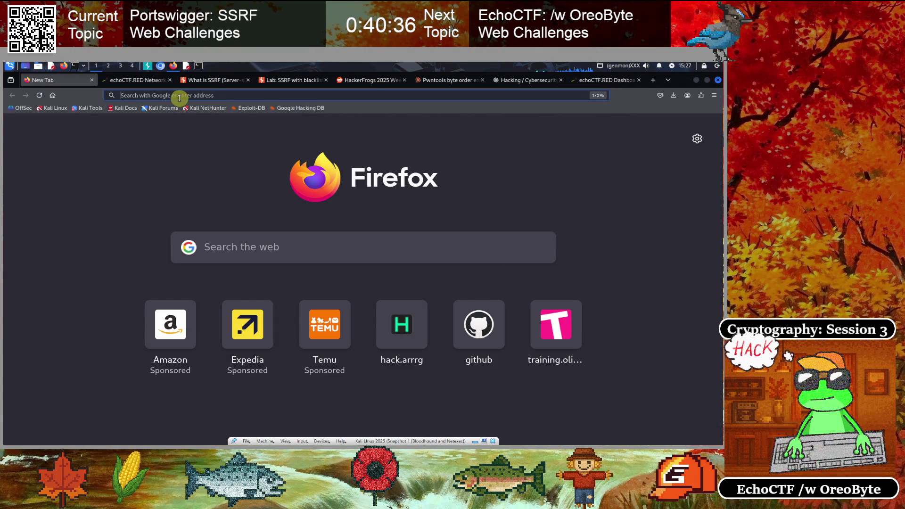
# Copy the SSRF lab page's address from the browser address bar
pyautogui.click(171, 65)
pyautogui.click(171, 65)
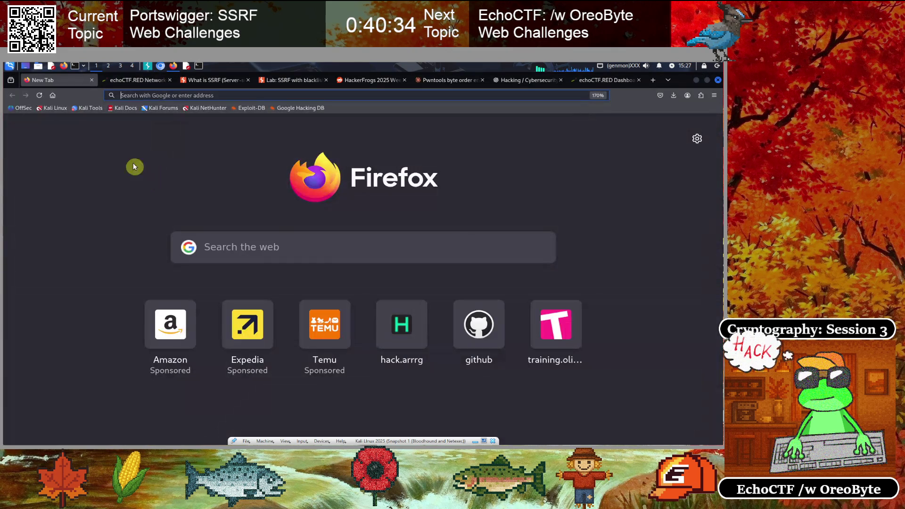
pyautogui.write('github.com/')
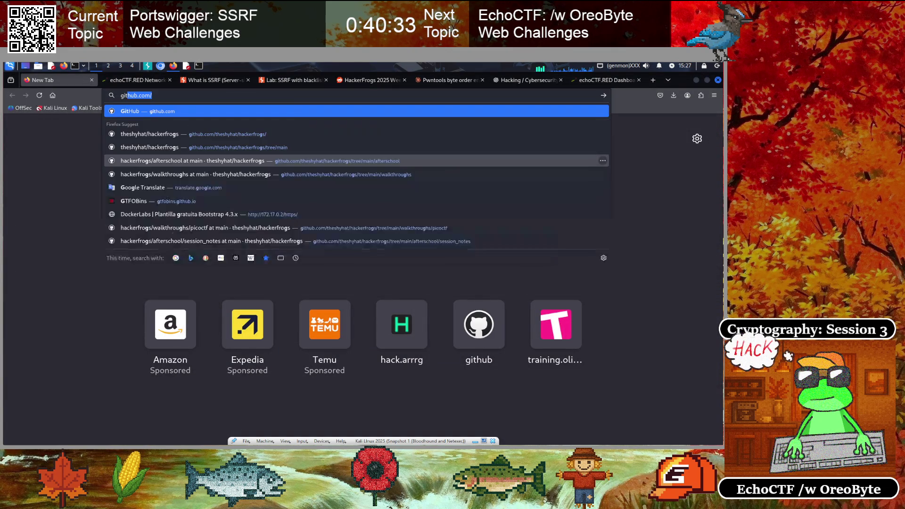
pyautogui.press('Down')
pyautogui.press('Return')
pyautogui.click(293, 80)
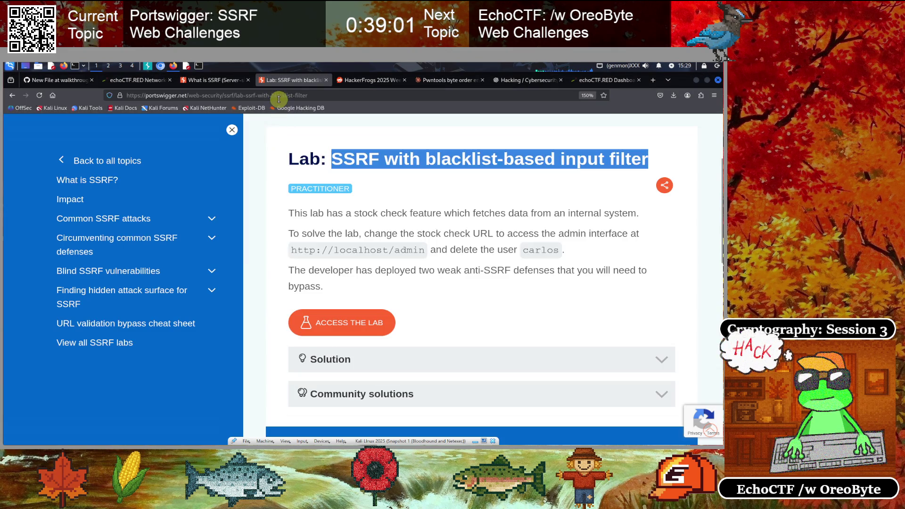
pyautogui.click(283, 96)
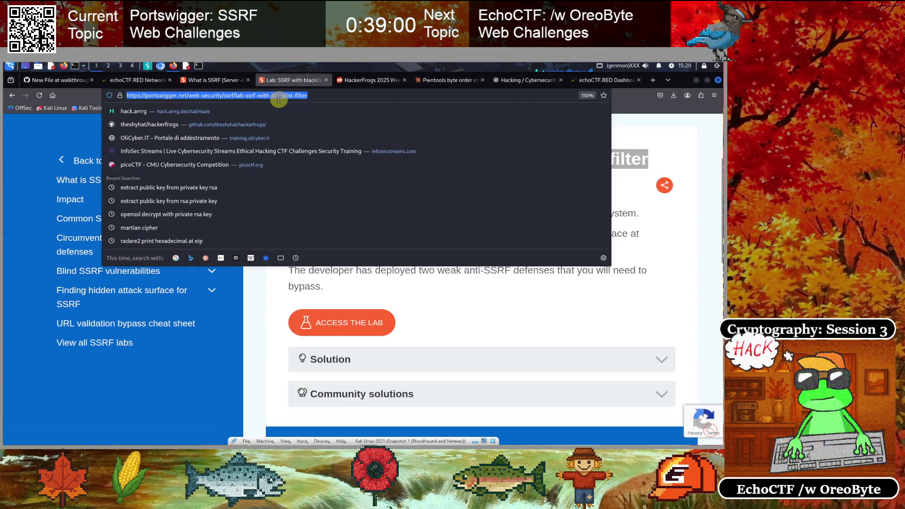
pyautogui.click(47, 80)
# Paste the lab URL on line 2 and add a 'bypassing SSRF filters' Concept bullet
pyautogui.click(61, 284)
pyautogui.write('https://portswigger.net/web-security/ssrf/lab-ssrf-with-blacklist-filter')
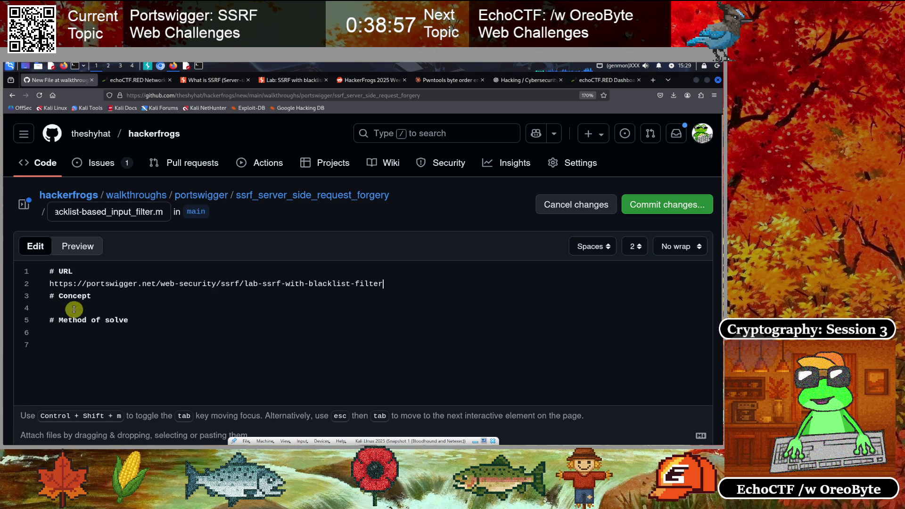
pyautogui.click(70, 306)
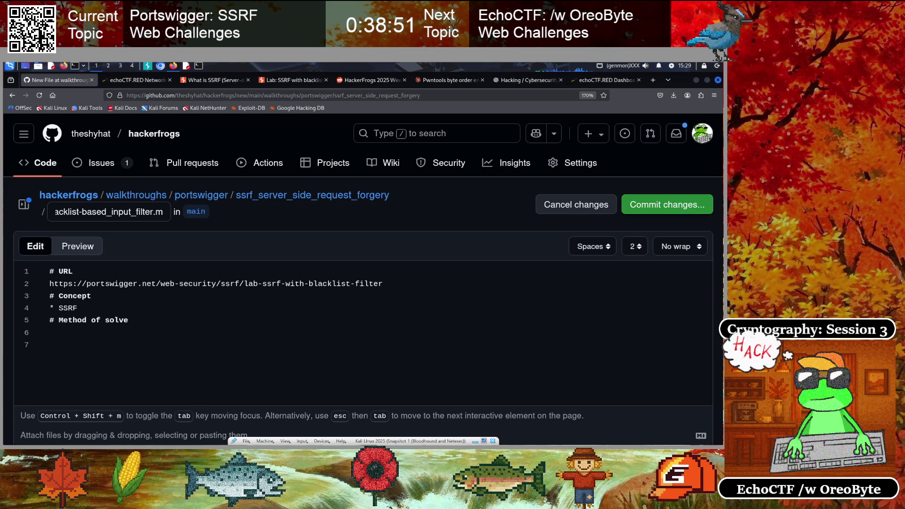
pyautogui.press('Return')
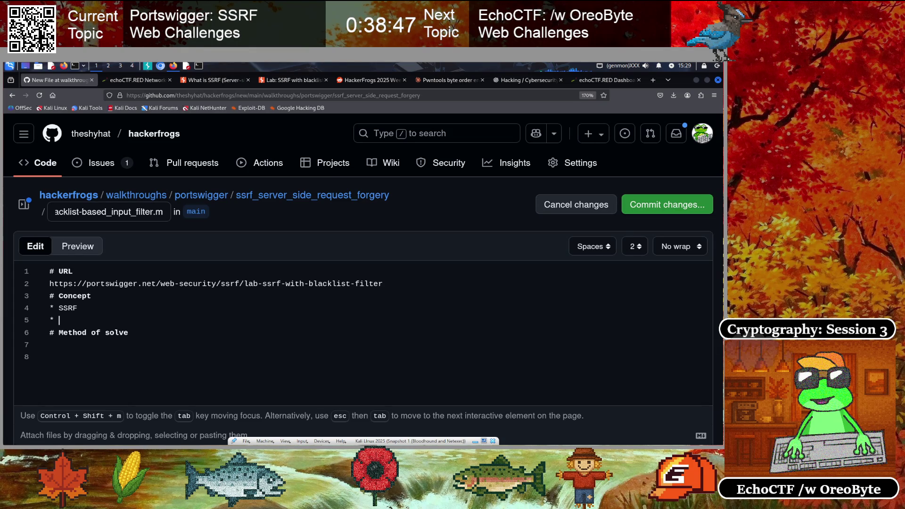
pyautogui.write('ypassing ')
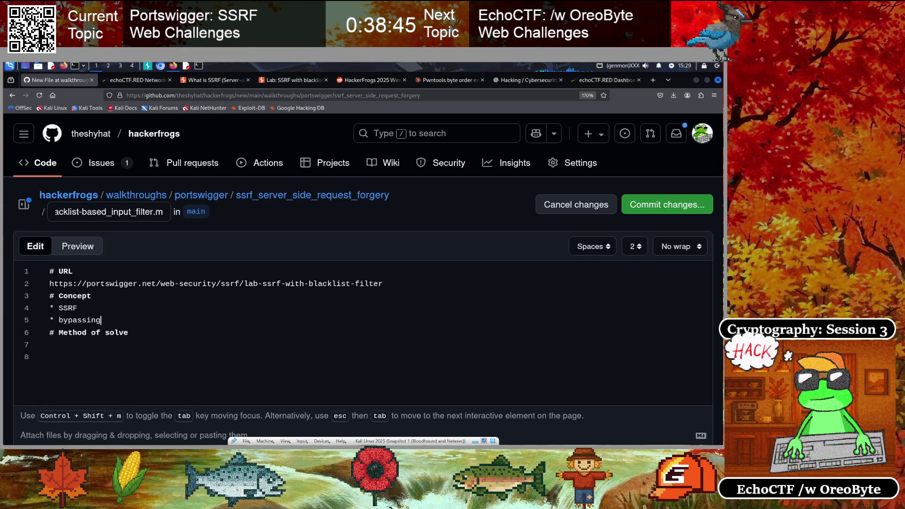
pyautogui.write('SSRF ')
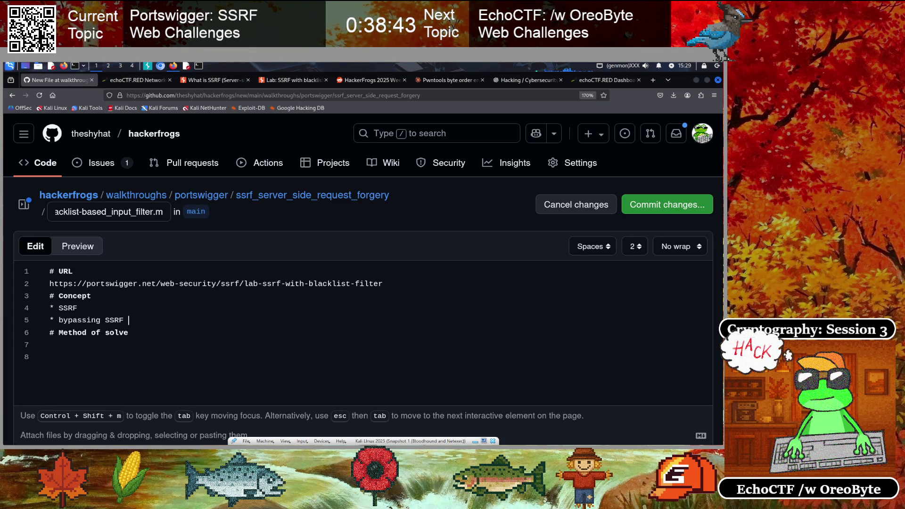
pyautogui.write('filters')
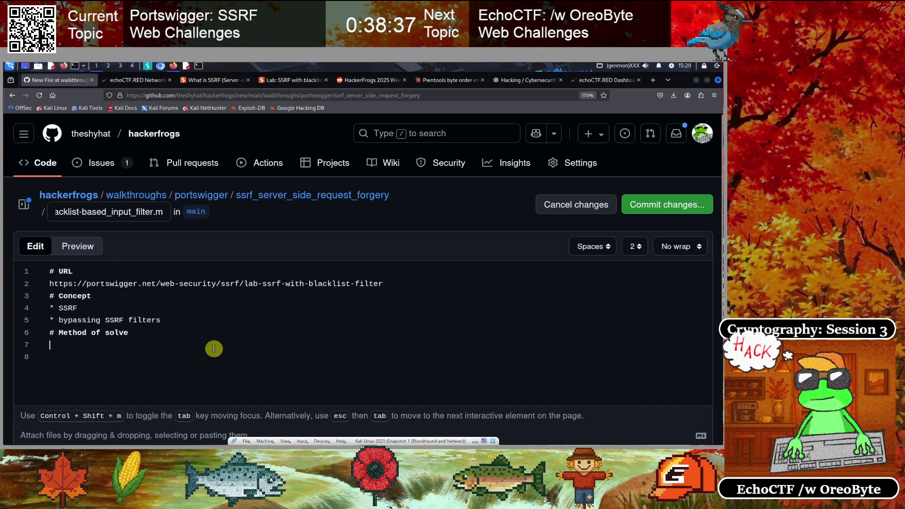
pyautogui.scroll(-3, 214, 348)
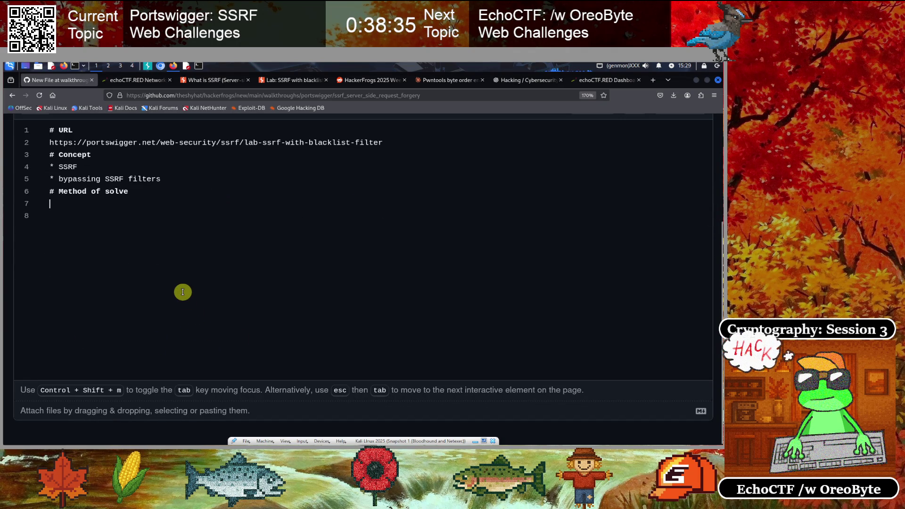
# Write Method of solve bullets: follow previous SSRF labs, use Burp Suite browser, press stock check
pyautogui.hotkey('ctrl', '+')
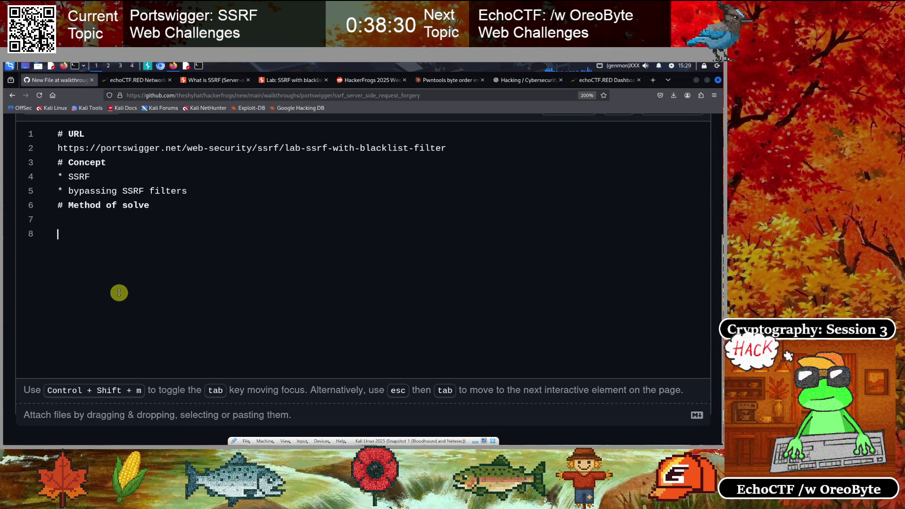
pyautogui.press('Up')
pyautogui.write('*')
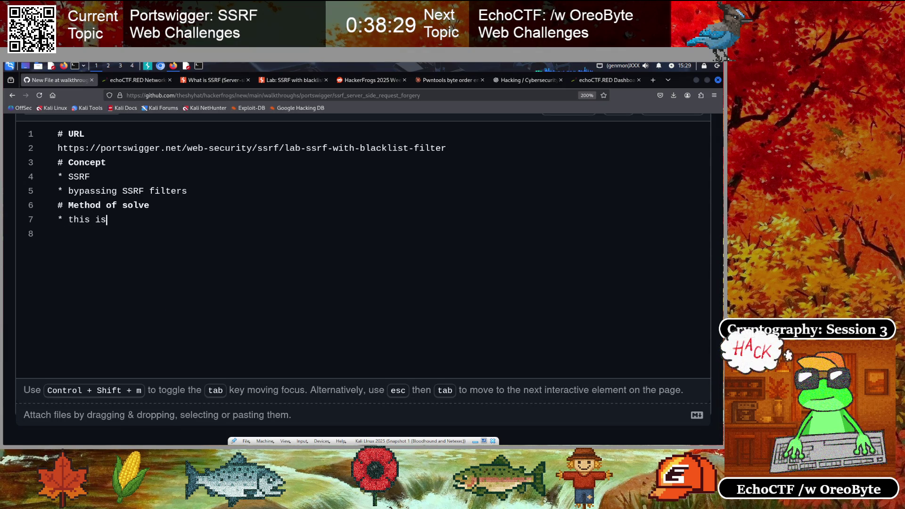
pyautogui.write(' to ')
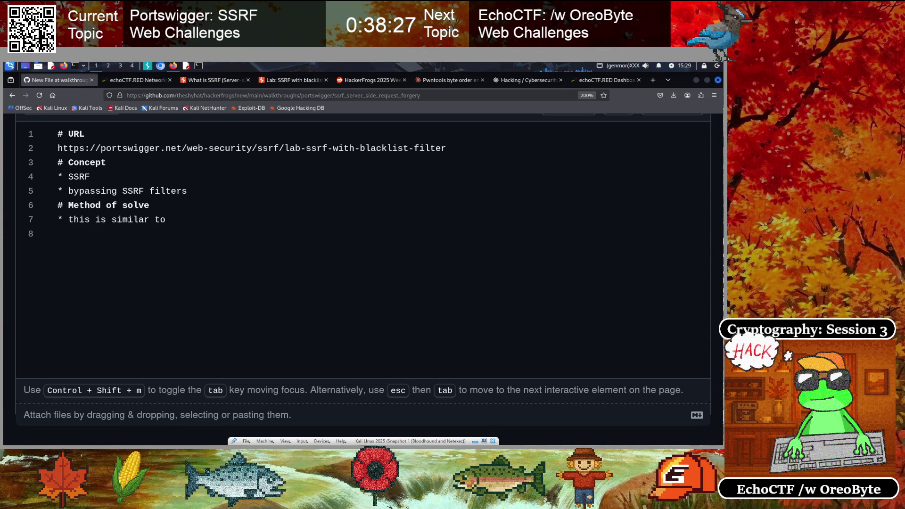
pyautogui.write(' previous')
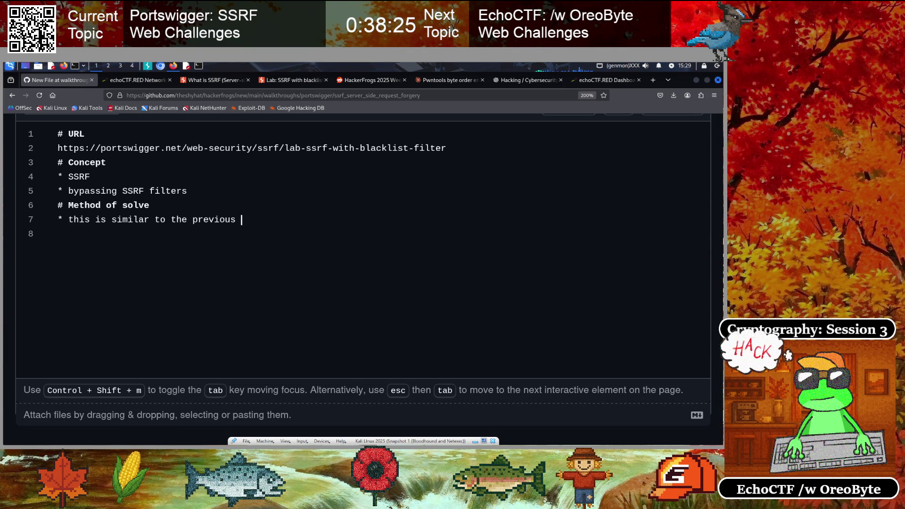
pyautogui.write(' labs')
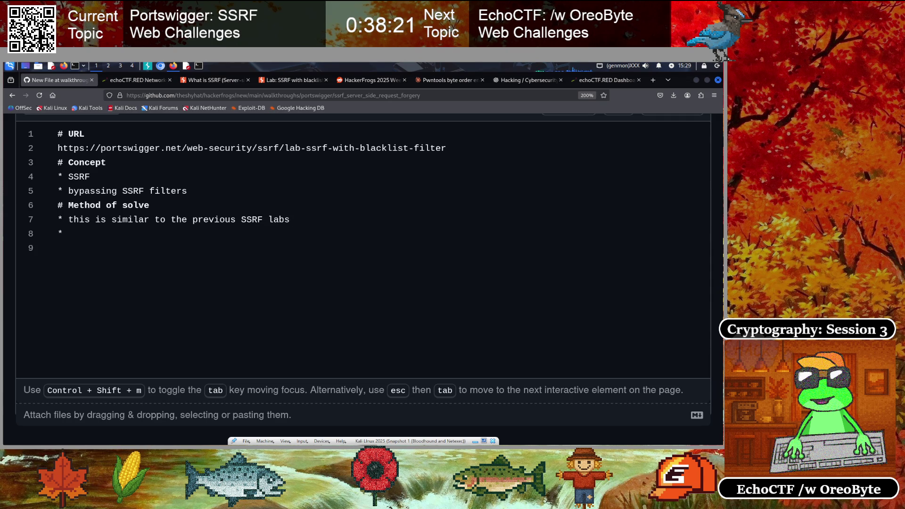
pyautogui.write('use the')
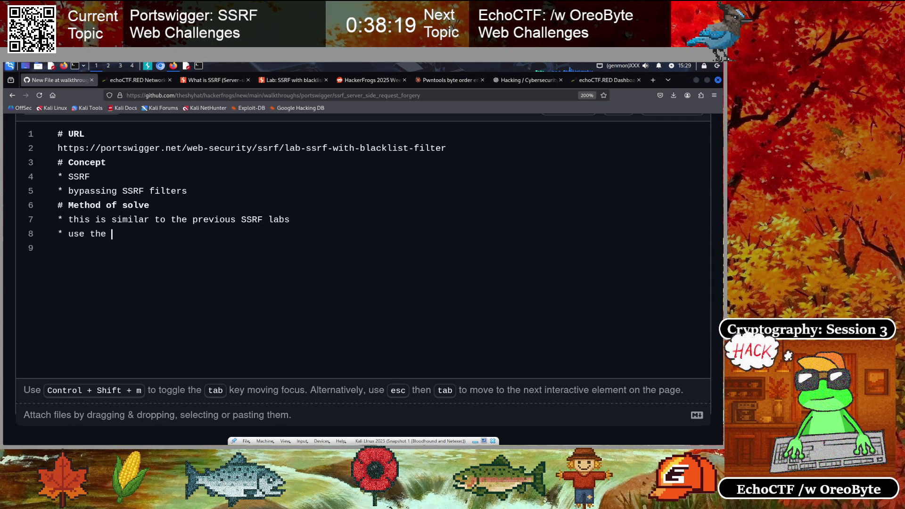
pyautogui.write('suit')
pyautogui.press('BackSpace')
pyautogui.press('BackSpace')
pyautogui.press('BackSpace')
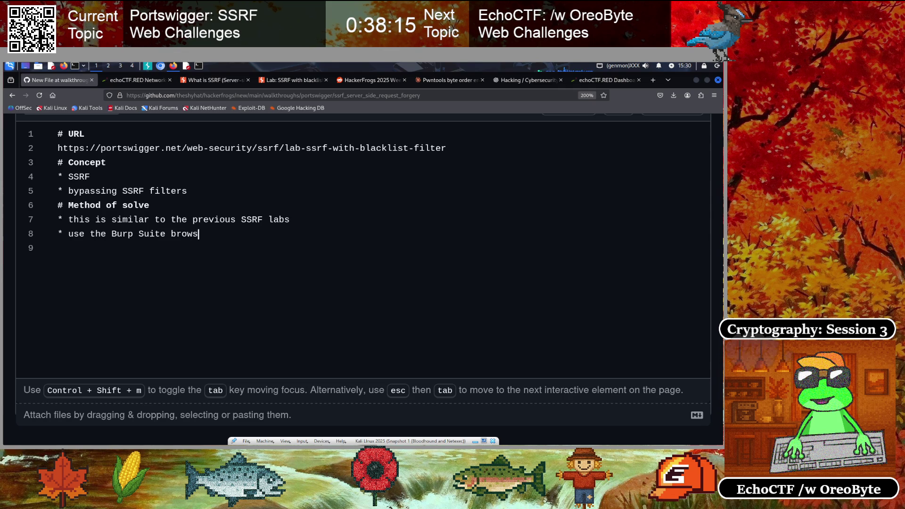
pyautogui.write('access the vulnerable')
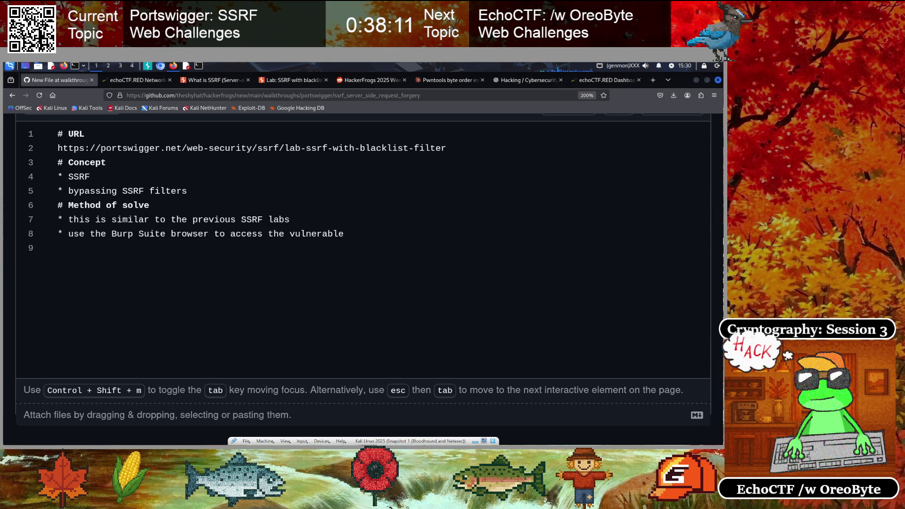
pyautogui.write(' app')
pyautogui.press('Return')
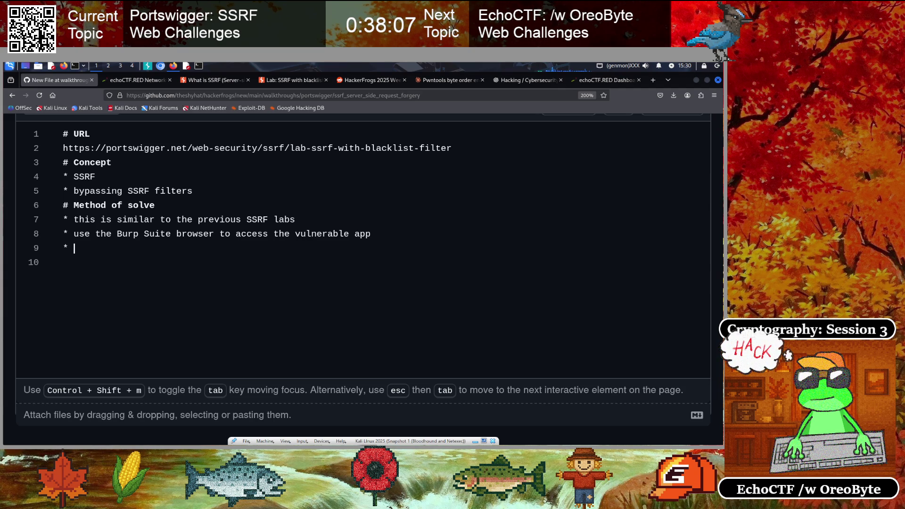
pyautogui.write('go to ')
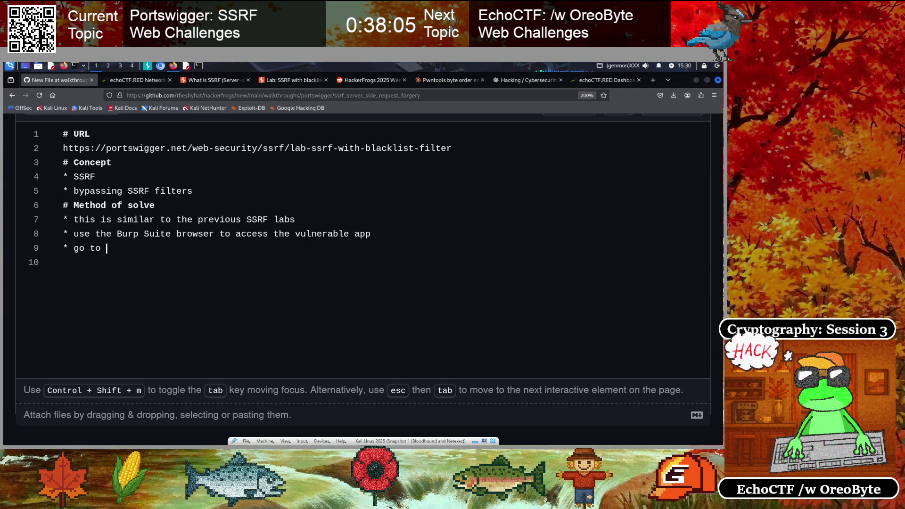
pyautogui.write(' product ')
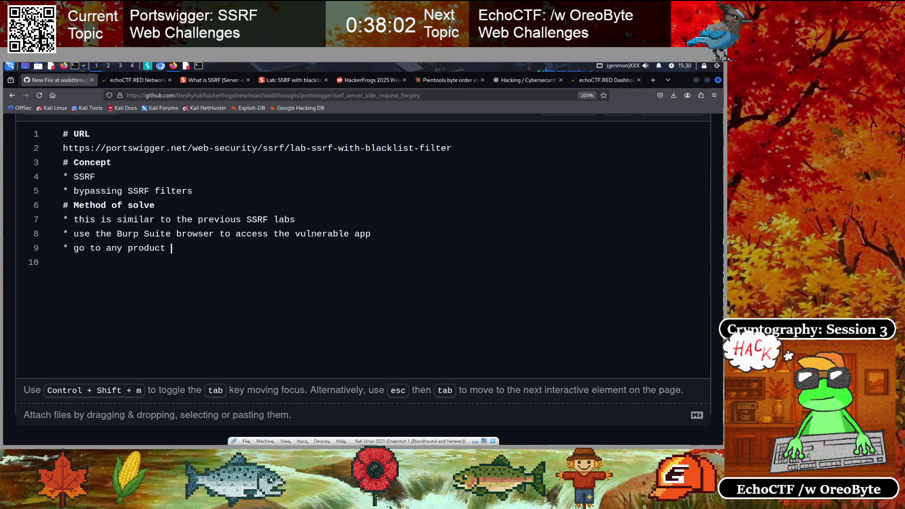
pyautogui.write('e and')
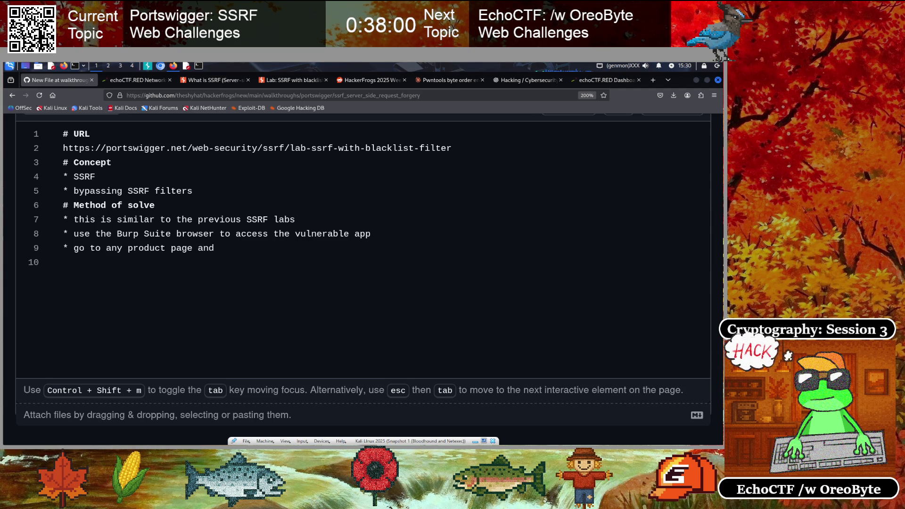
pyautogui.write('ss the')
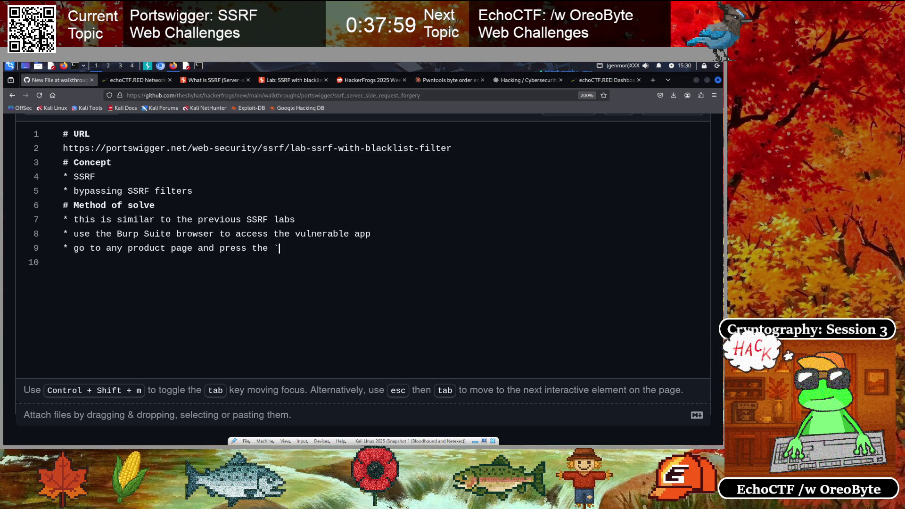
pyautogui.write('ock `')
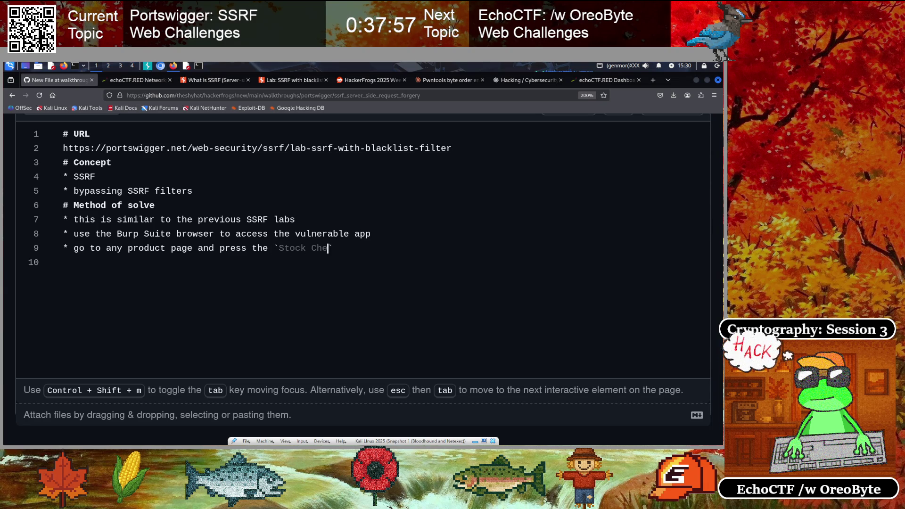
pyautogui.write('ck')
pyautogui.write(' button')
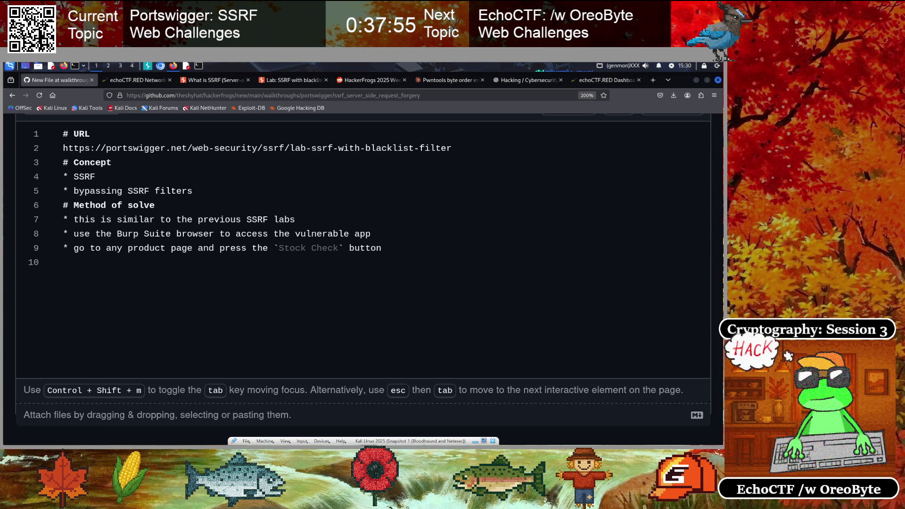
pyautogui.hotkey('alt', 'Tab')
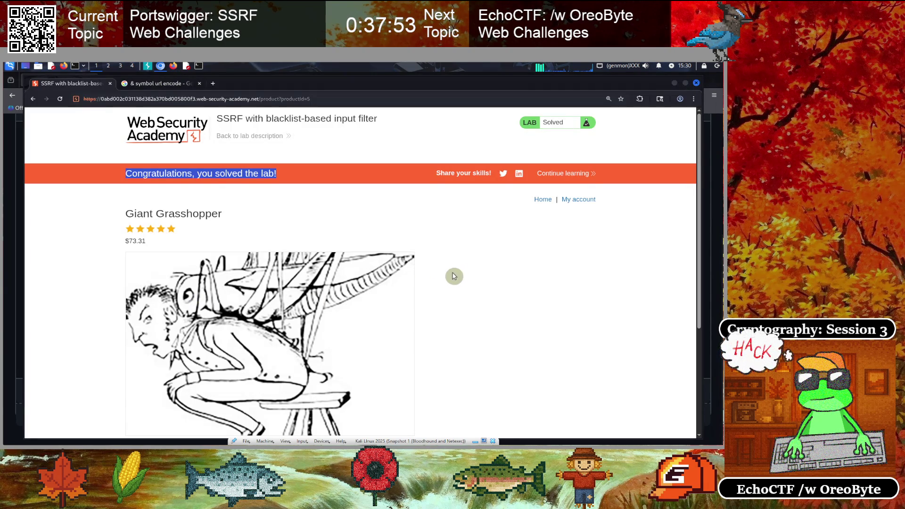
# Scroll the lab product page to see the Check stock button's exact name
pyautogui.scroll(-5, 457, 275)
pyautogui.scroll(-1, 457, 275)
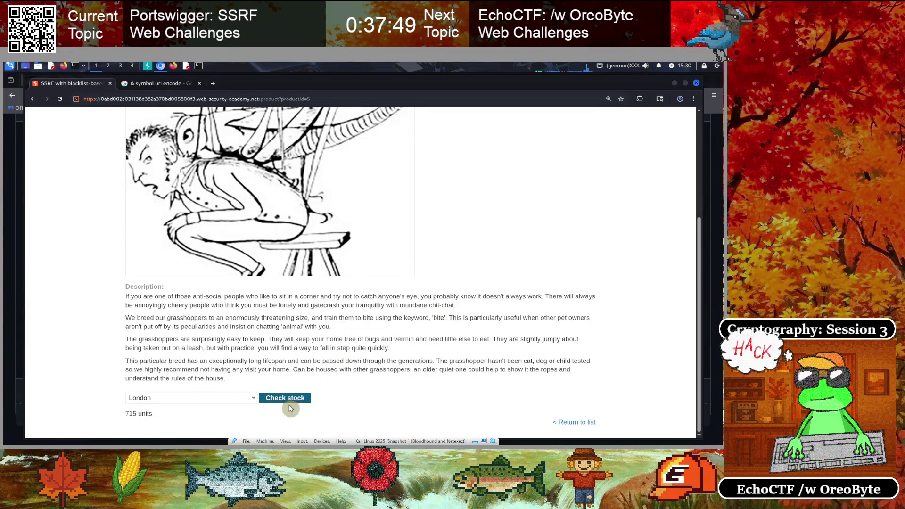
pyautogui.click(168, 68)
# Correct the button name to `Check stock` and start steps about Burp's HTTP history and sending the POST request
pyautogui.click(296, 247)
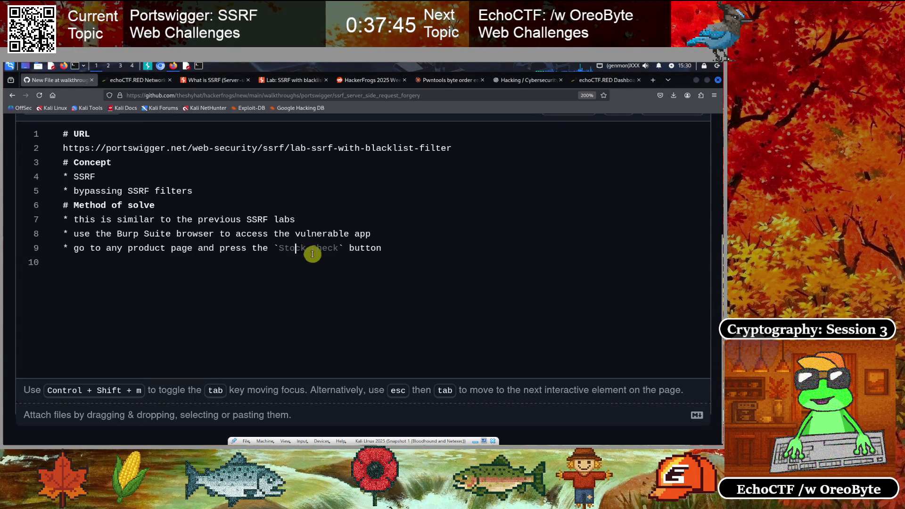
pyautogui.hotkey('shift', 'Right')
pyautogui.press('Delete')
pyautogui.press('Delete')
pyautogui.press('Delete')
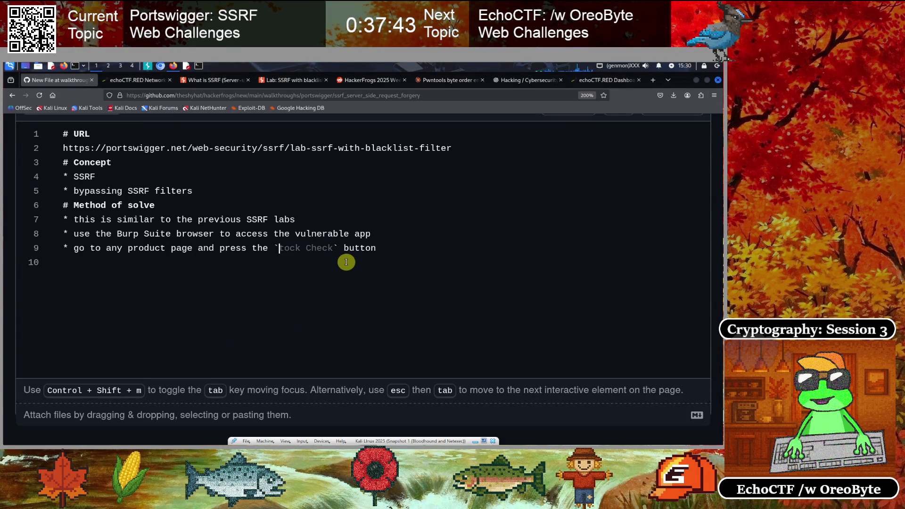
pyautogui.press('BackSpace')
pyautogui.press('BackSpace')
pyautogui.press('BackSpace')
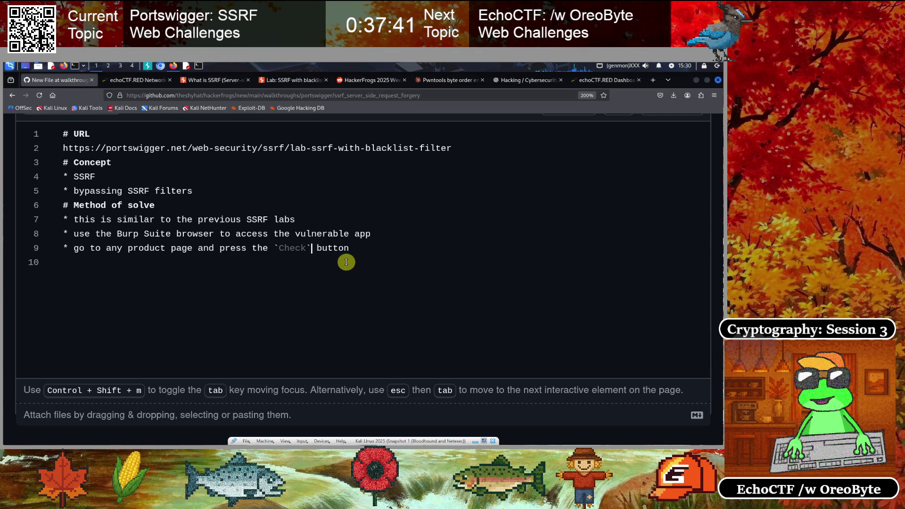
pyautogui.write('stock`')
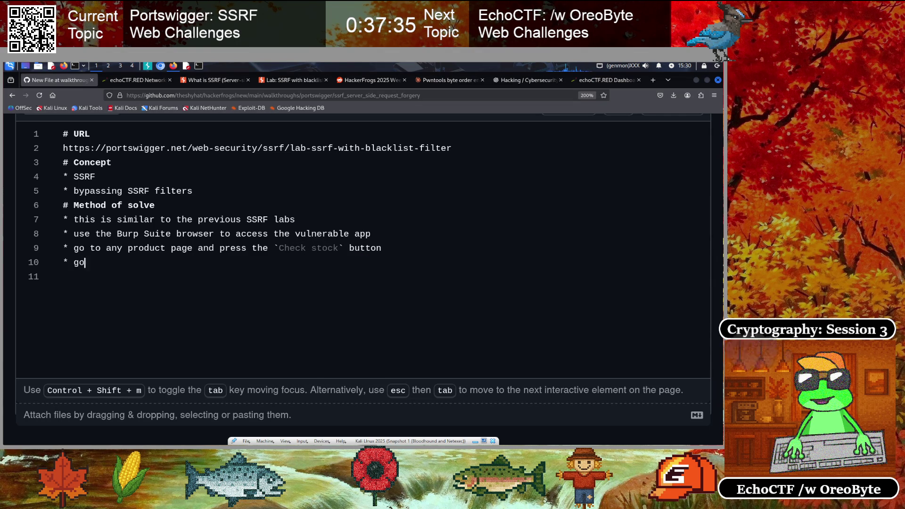
pyautogui.write(' button * go to the')
pyautogui.write(' Burp Suite')
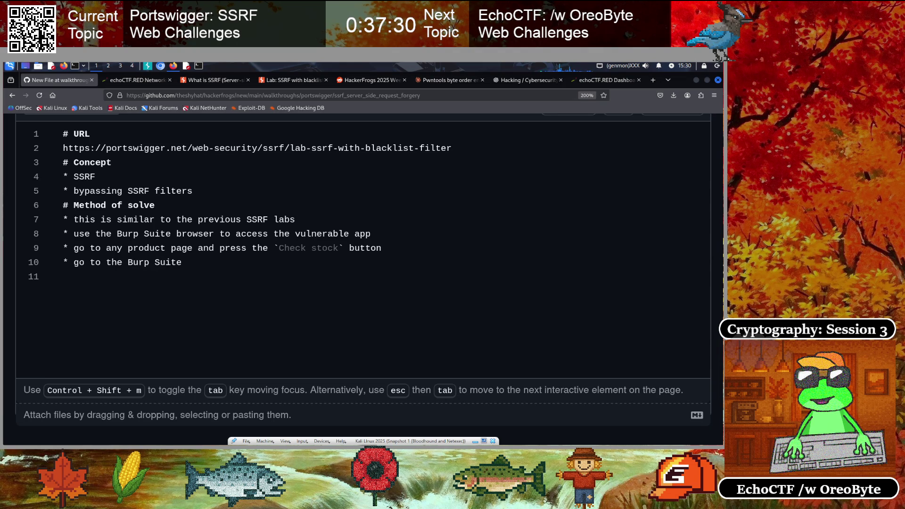
pyautogui.write(' HTP')
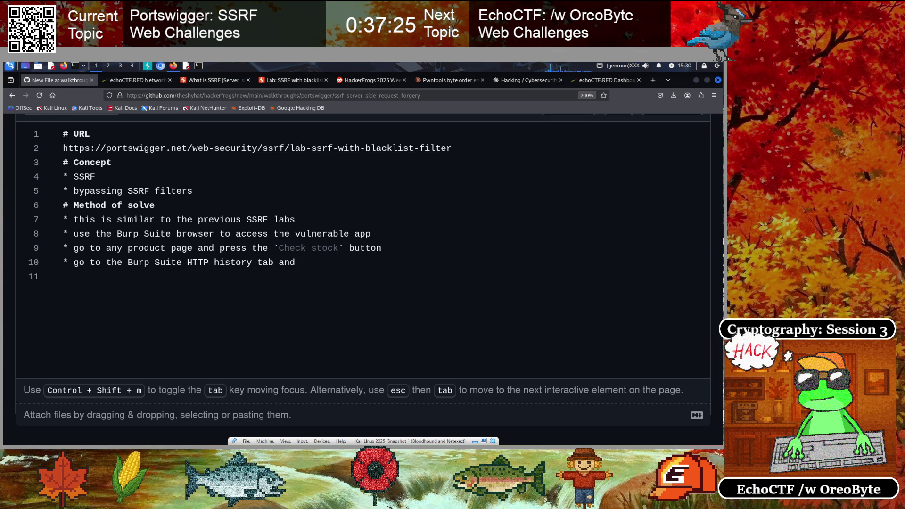
pyautogui.write('send the POST r')
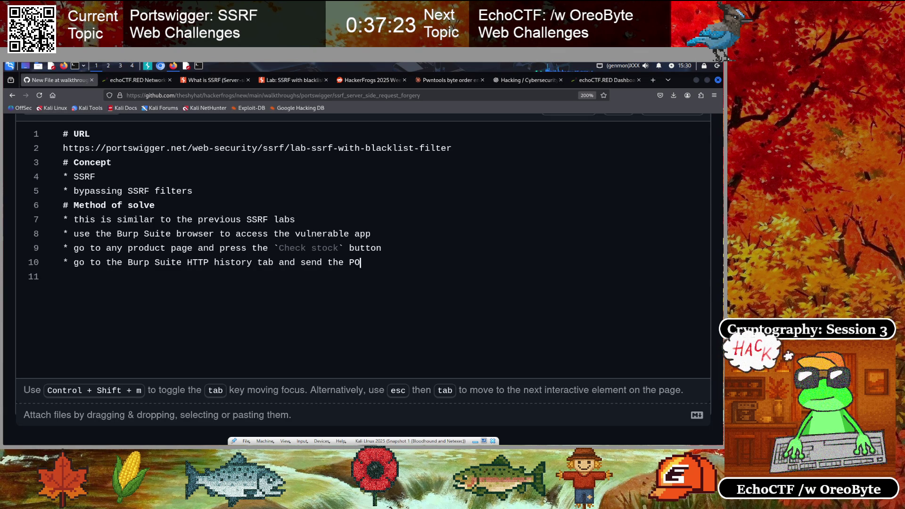
pyautogui.write('equest t')
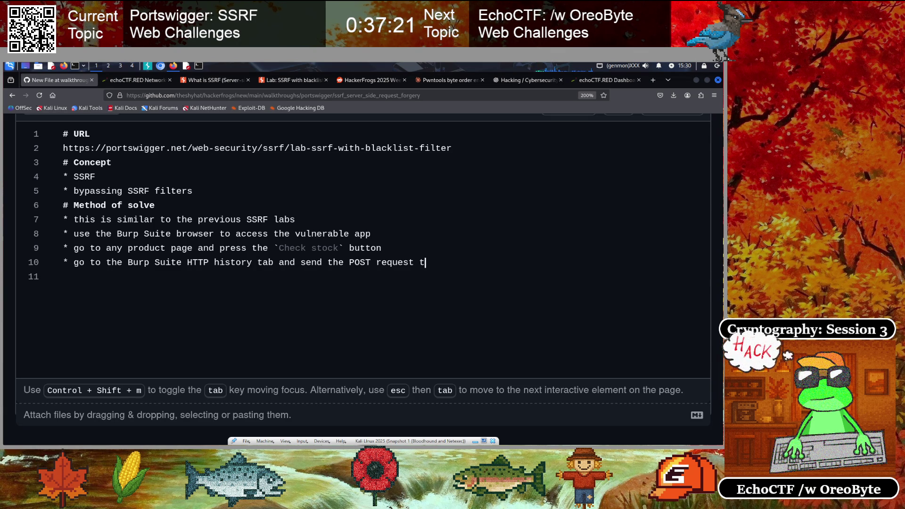
pyautogui.write('o')
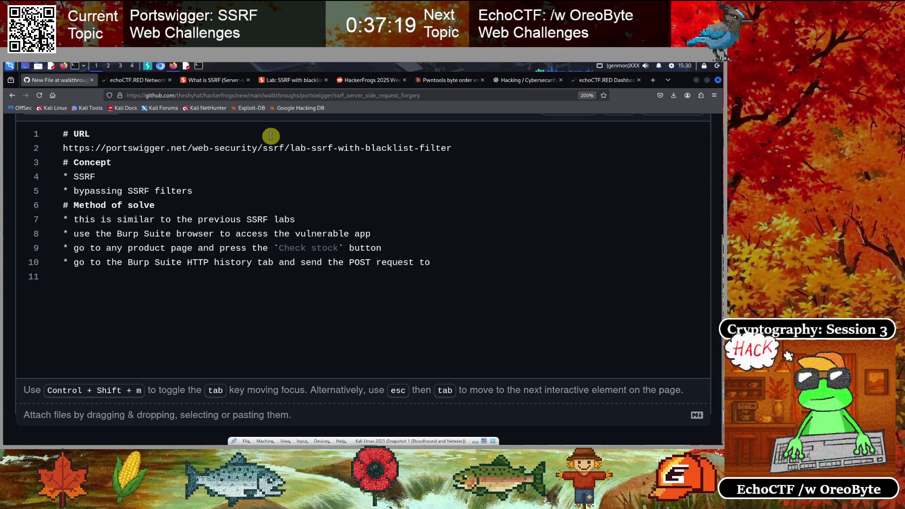
# Check the POST /product/stock request in Burp Suite's HTTP history
pyautogui.hotkey('alt', 'Tab')
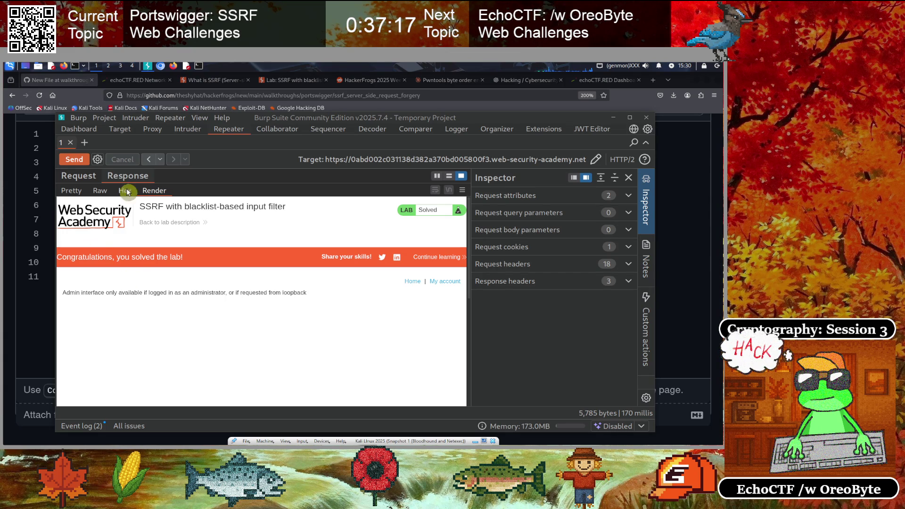
pyautogui.click(152, 129)
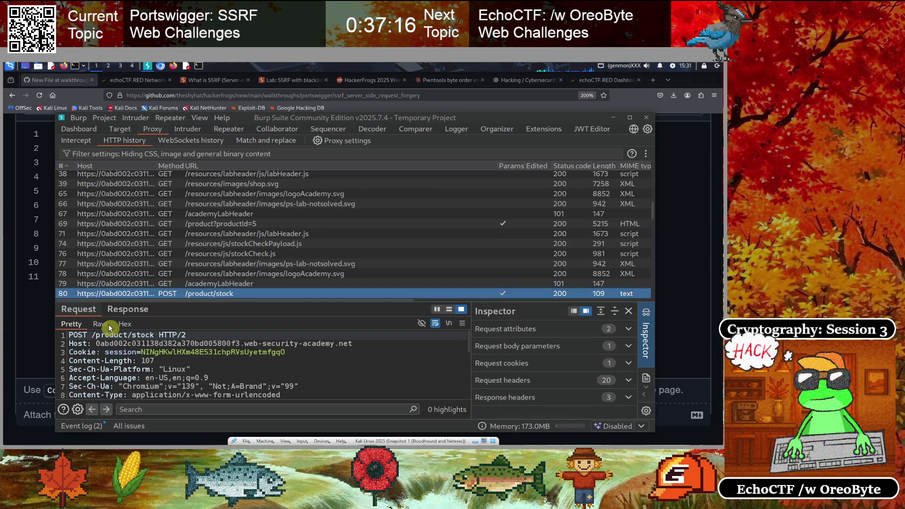
pyautogui.click(137, 290)
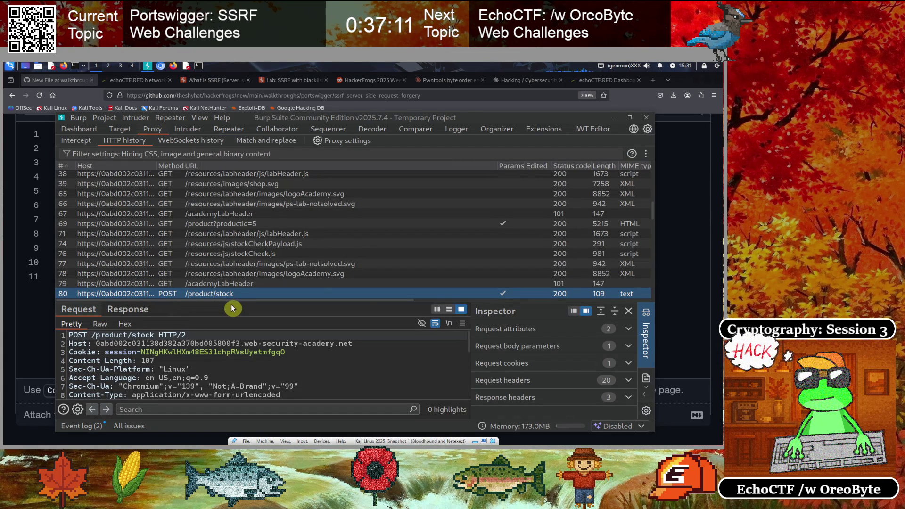
pyautogui.click(174, 66)
# Finish steps sending `/product/stock` to Burp Repeater and modifying the POST body, adding an empty code block
pyautogui.write('``')
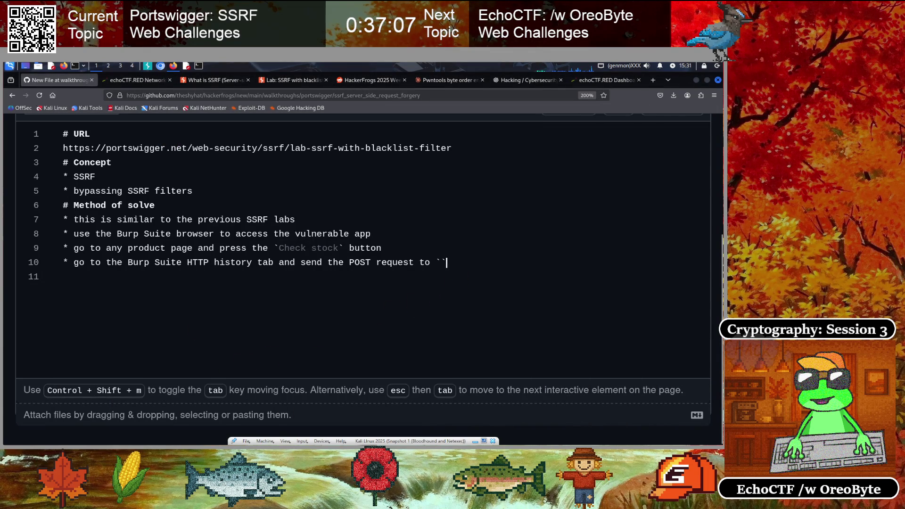
pyautogui.press('Left')
pyautogui.write('/product/')
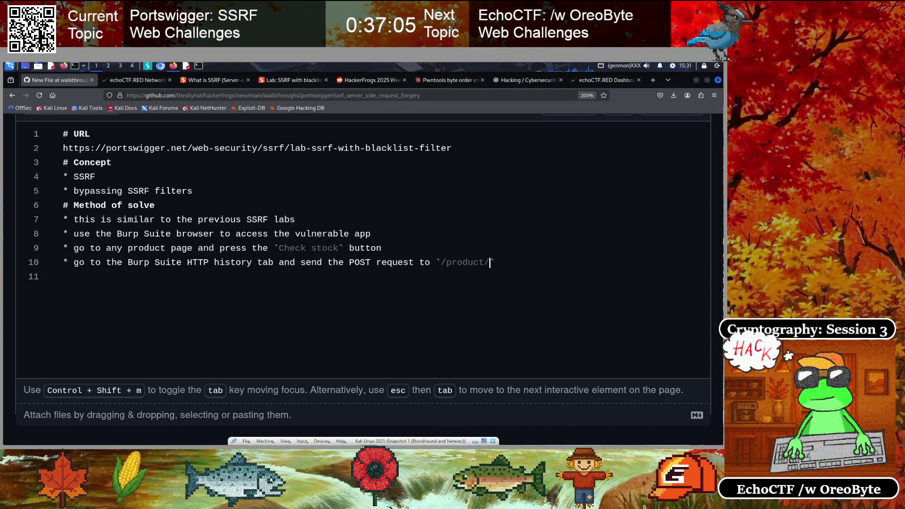
pyautogui.write('stock`')
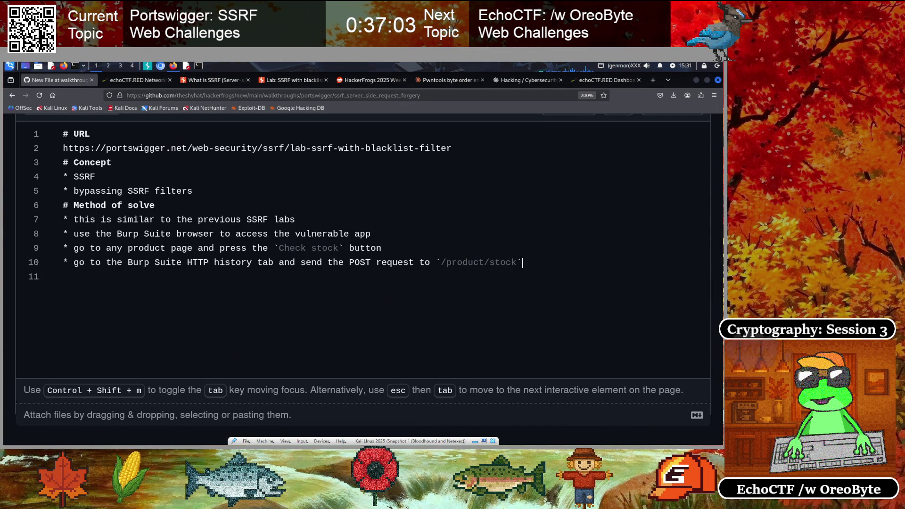
pyautogui.write(' to the Burp Re')
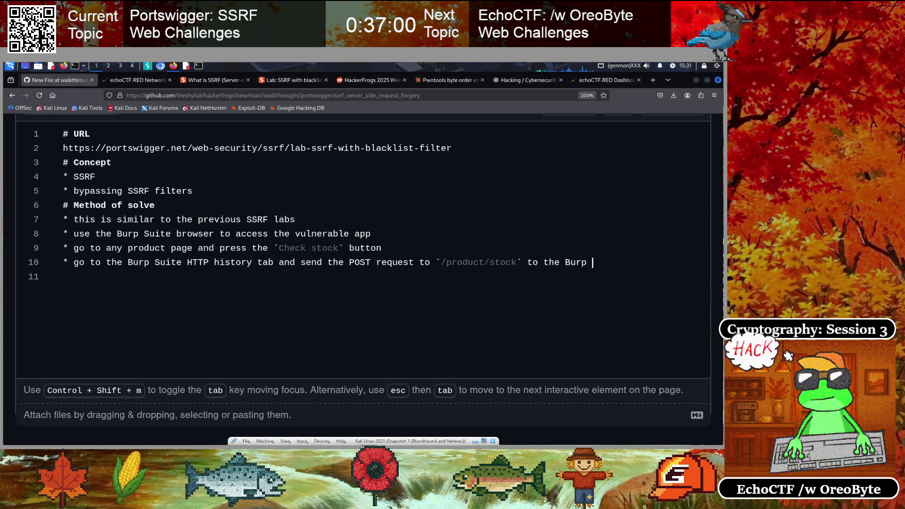
pyautogui.write('peater tool * ')
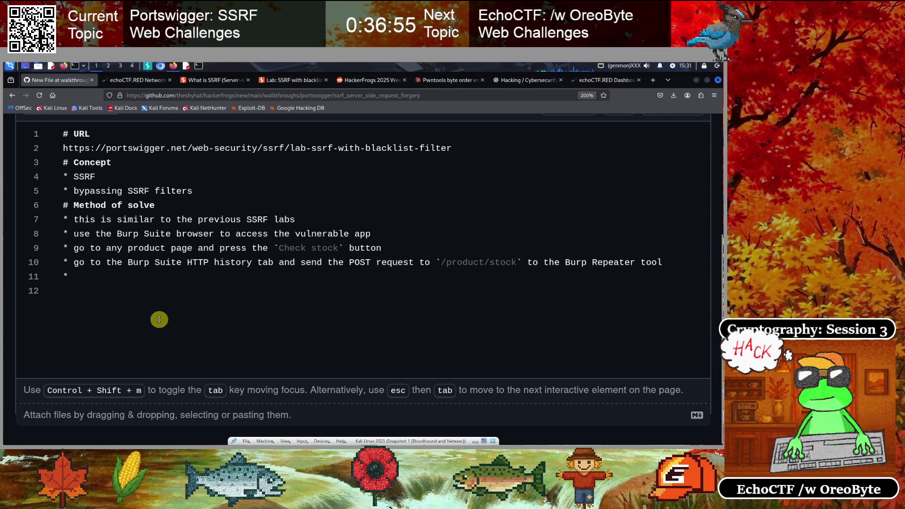
pyautogui.write('modfy th')
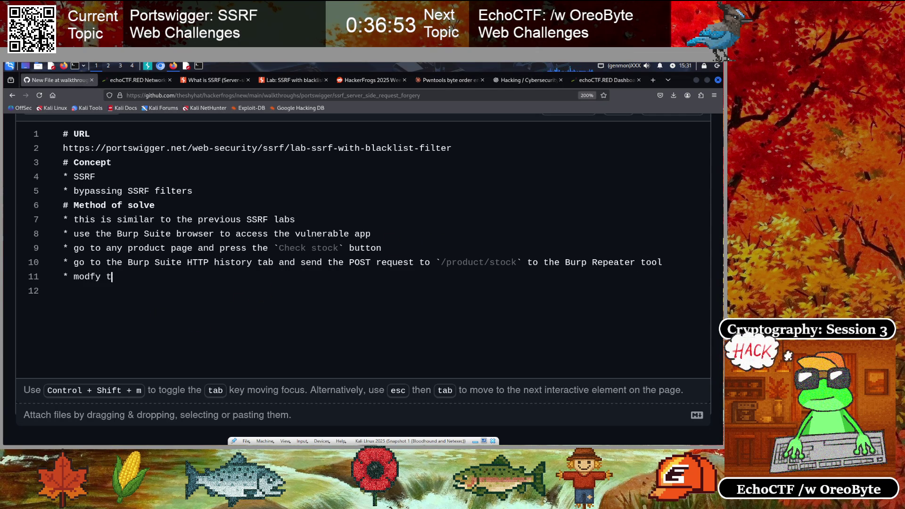
pyautogui.press('BackSpace')
pyautogui.press('BackSpace')
pyautogui.press('BackSpace')
pyautogui.write('the conte')
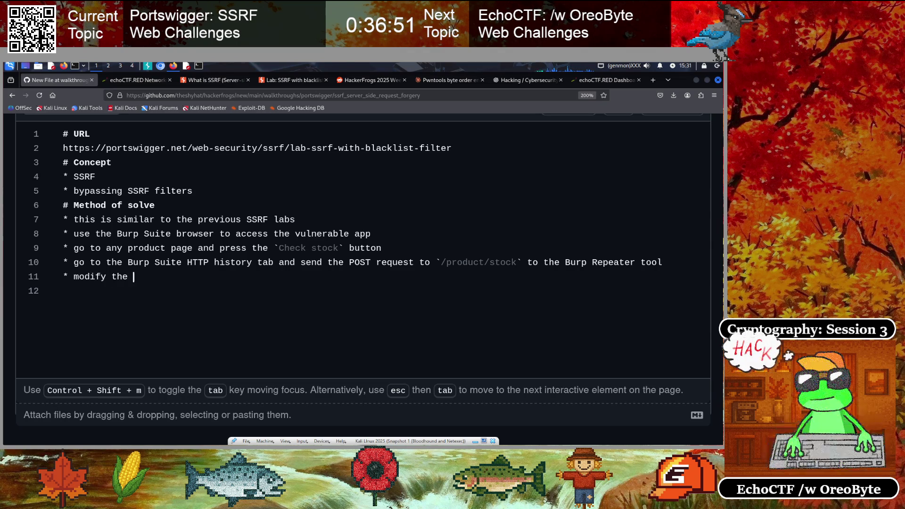
pyautogui.press('BackSpace')
pyautogui.press('BackSpace')
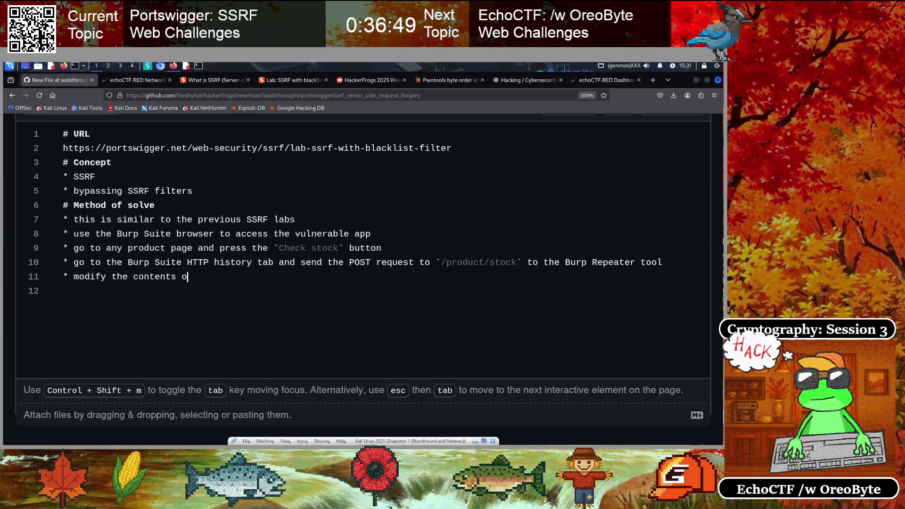
pyautogui.write('f the')
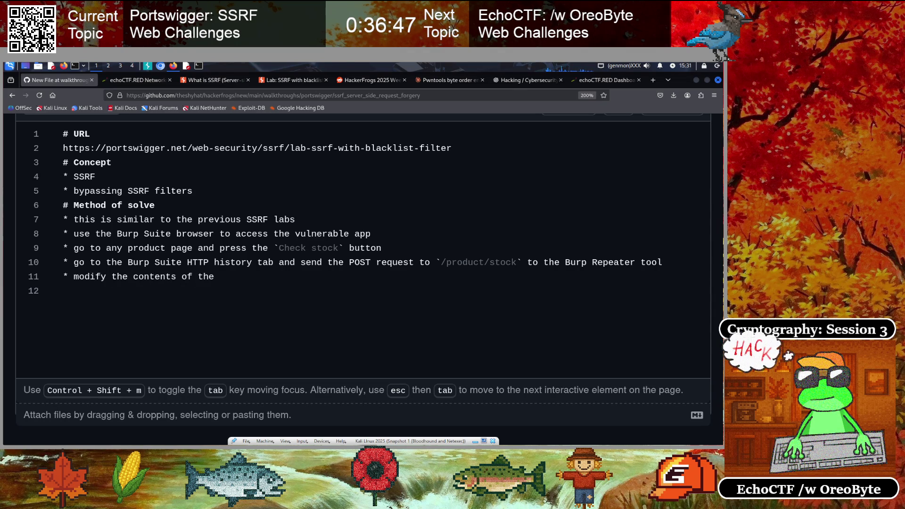
pyautogui.write(' POST body')
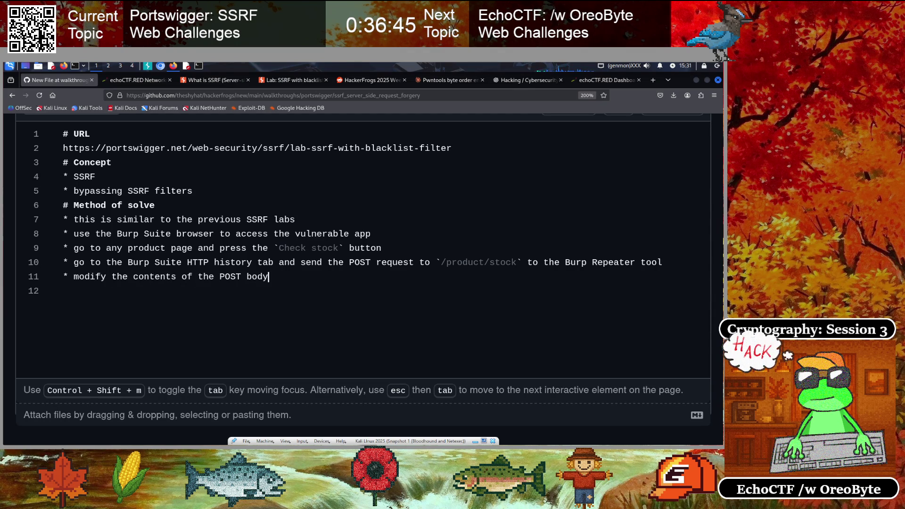
pyautogui.write(' to resembl')
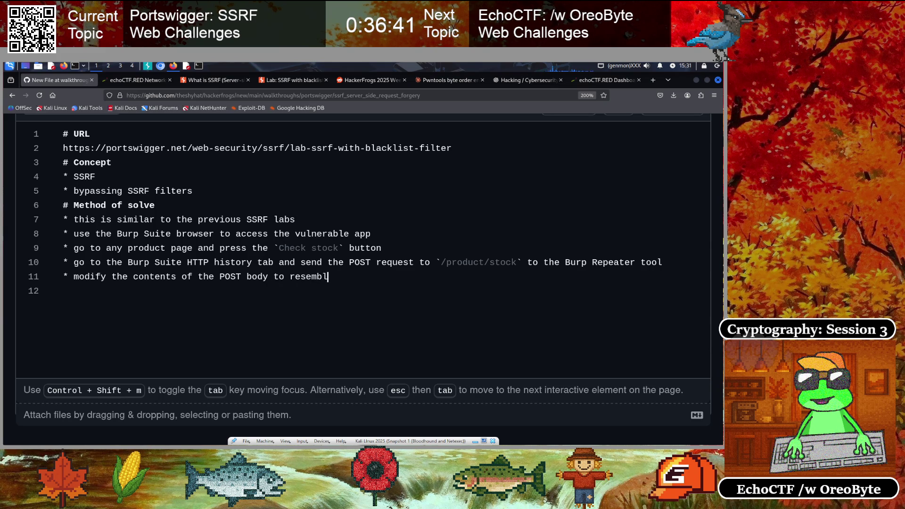
pyautogui.write('e the following')
pyautogui.press('Return')
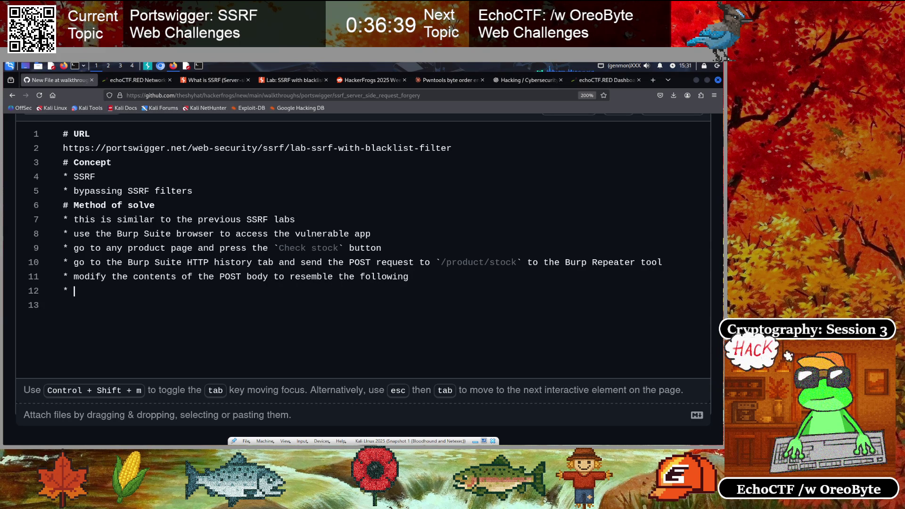
pyautogui.press('Home')
pyautogui.press('Return')
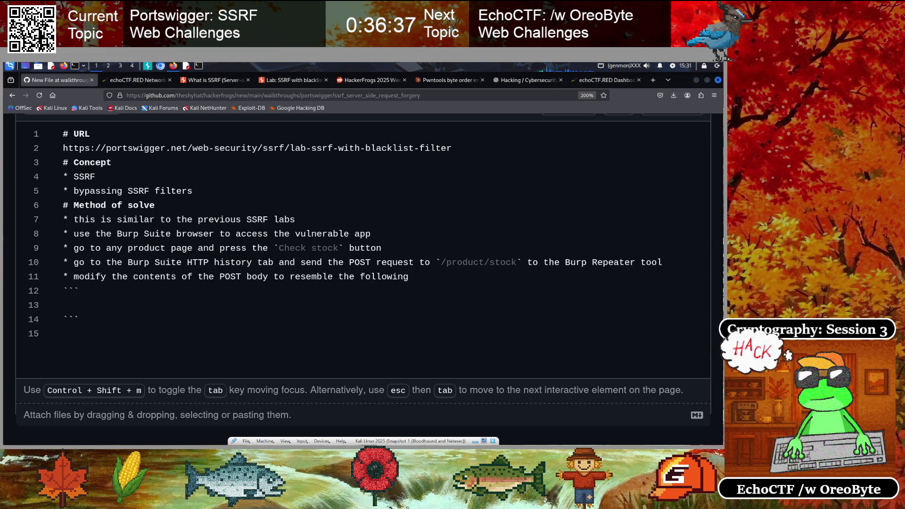
# In Burp Repeater, go back to the earlier /product/stock request and select its stockApi body line
pyautogui.click(149, 66)
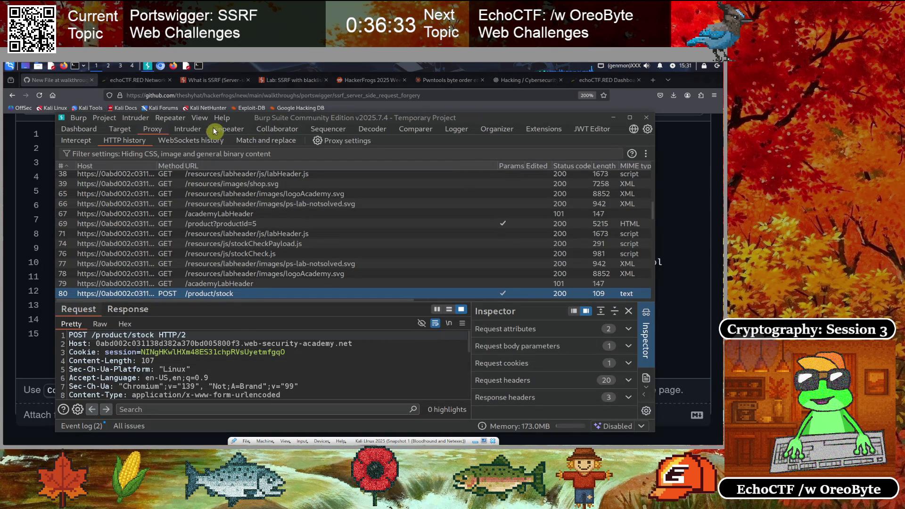
pyautogui.click(230, 129)
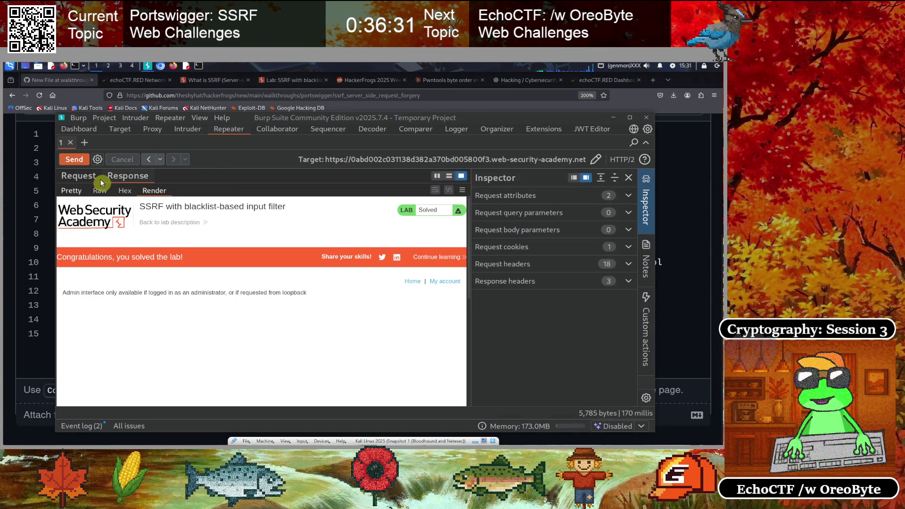
pyautogui.click(79, 176)
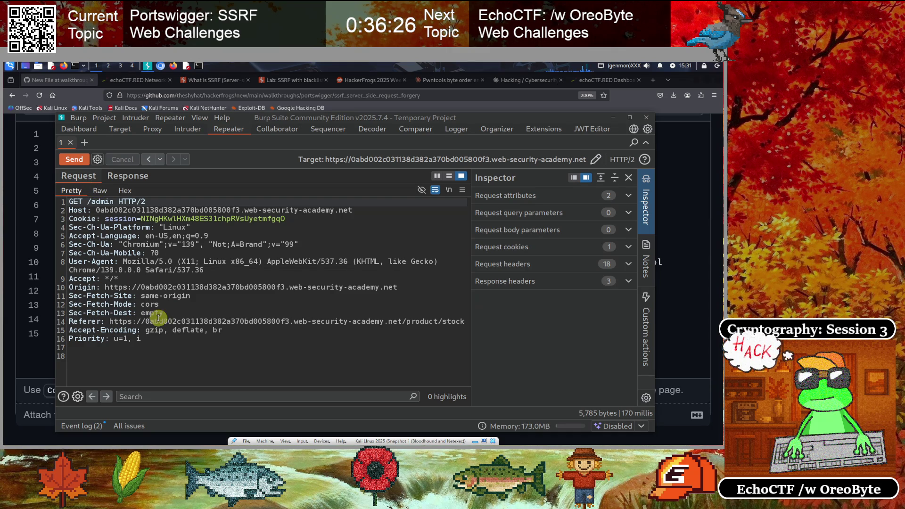
pyautogui.click(147, 160)
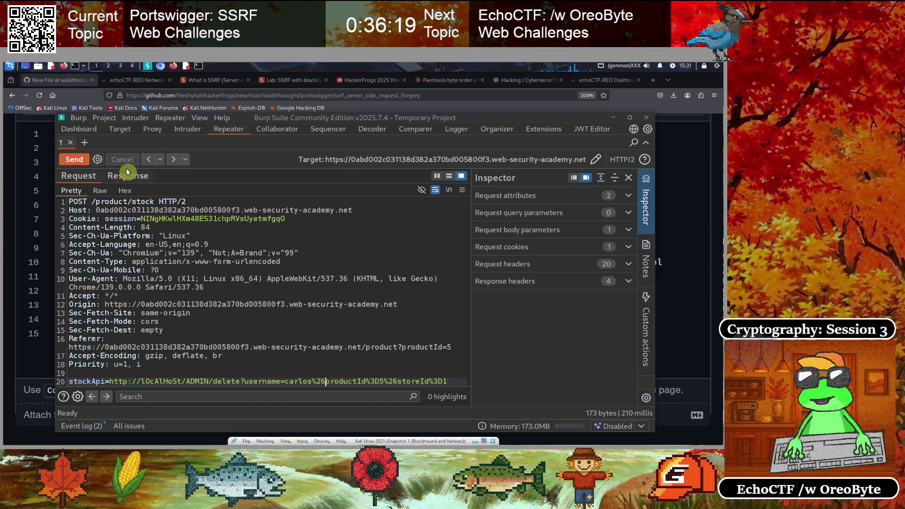
pyautogui.click(149, 160)
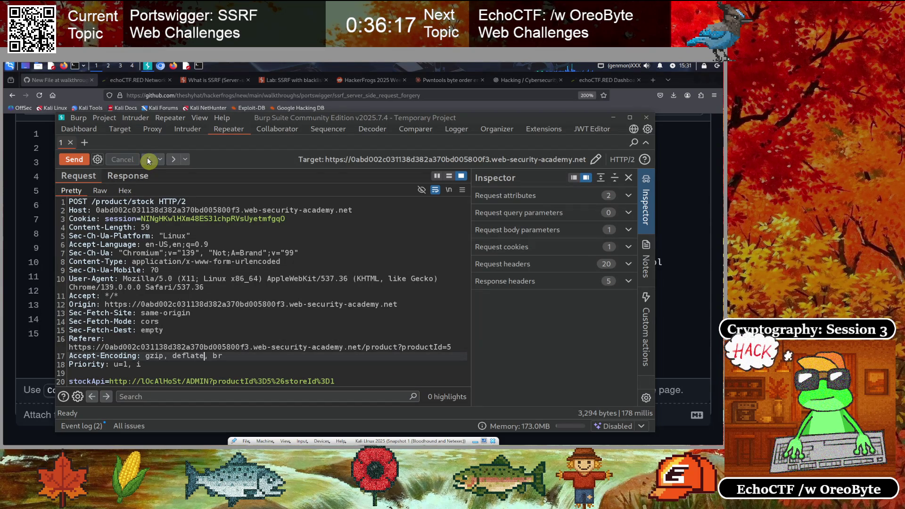
pyautogui.click(342, 379)
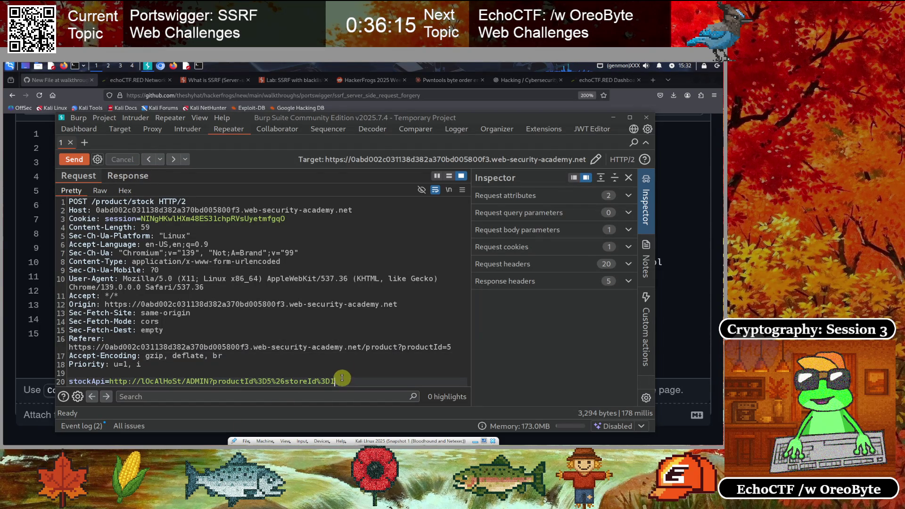
pyautogui.hotkey('shift', 'Home')
pyautogui.hotkey('ctrl', 'c')
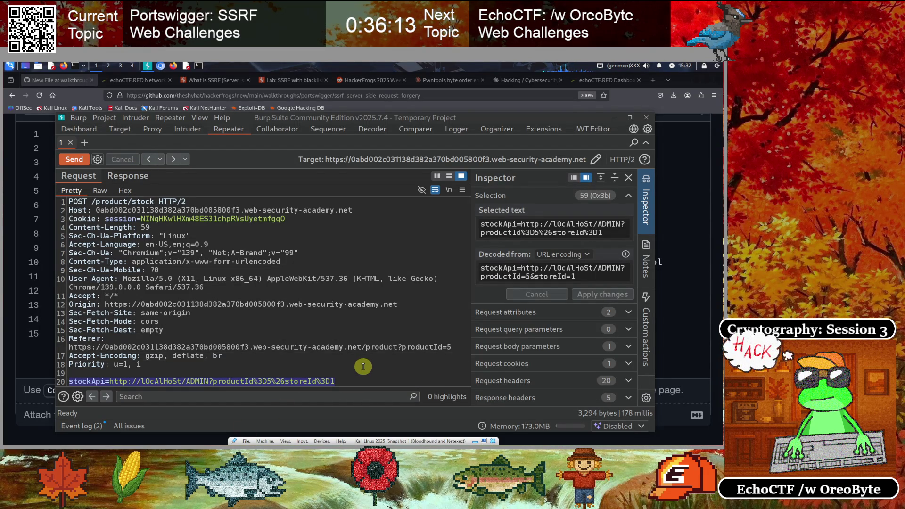
pyautogui.click(198, 65)
# Paste the stockApi payload into the code block and begin the bullet 'the way we evade the filter in this'
pyautogui.click(174, 67)
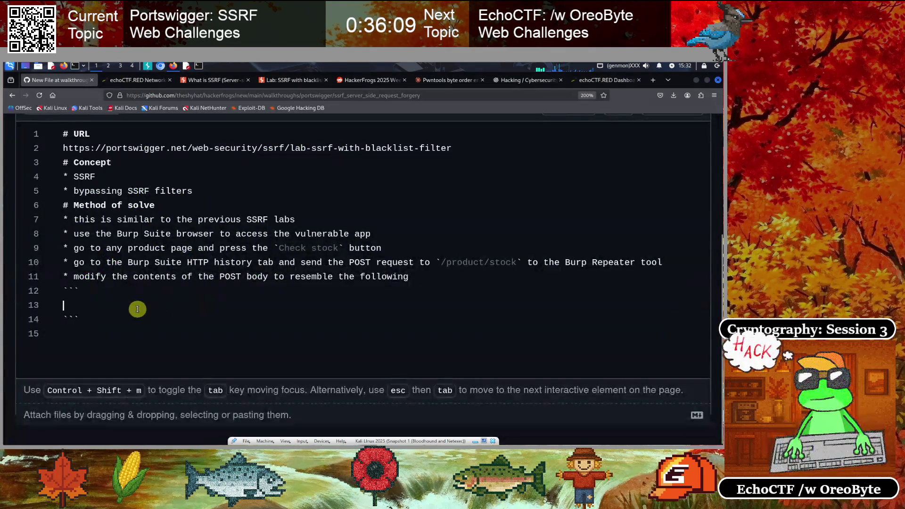
pyautogui.hotkey('ctrl', 'v')
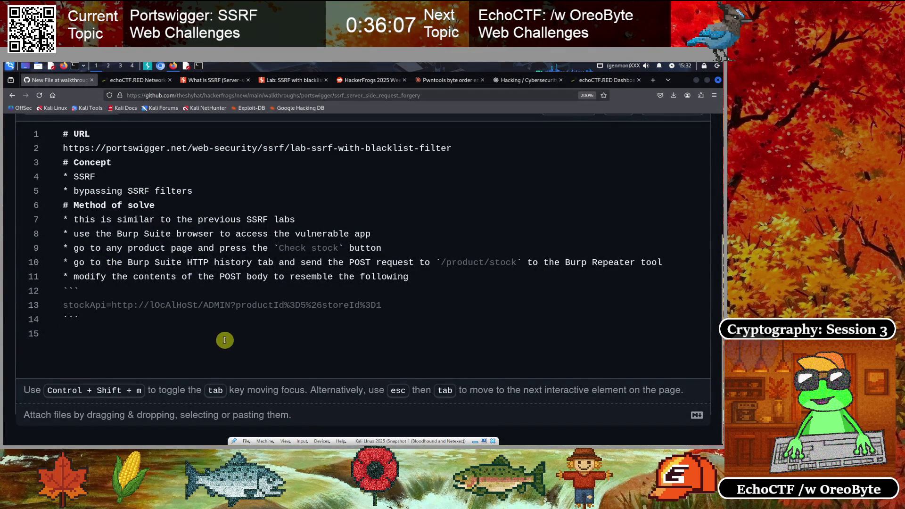
pyautogui.write('* ')
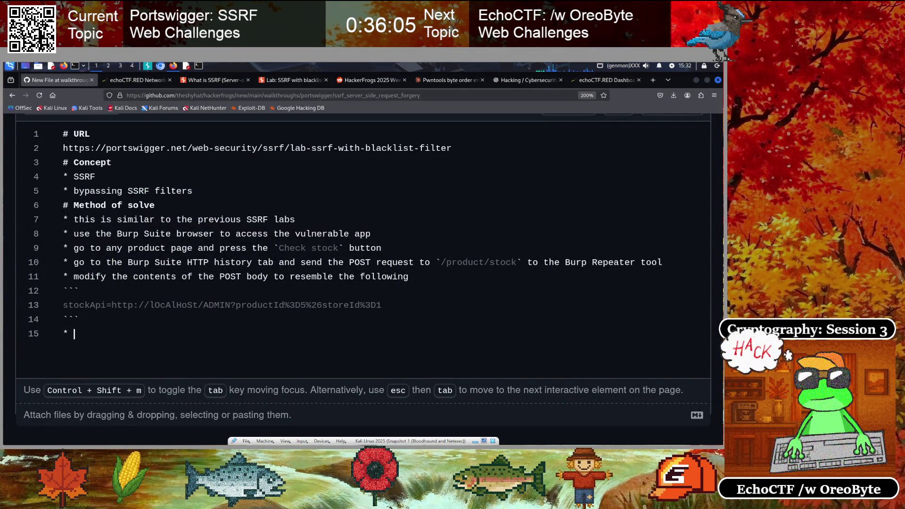
pyautogui.write('the way t')
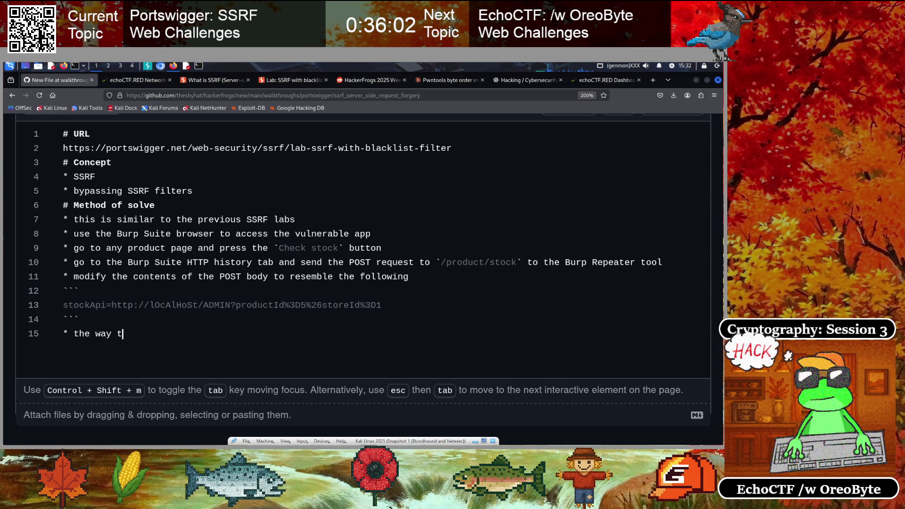
pyautogui.press('BackSpace')
pyautogui.write('we ev')
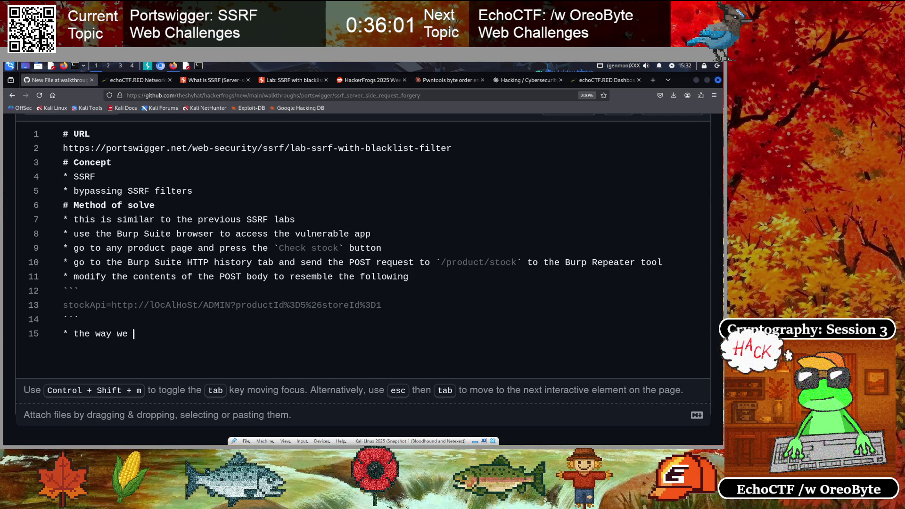
pyautogui.write('ade the filter in this case')
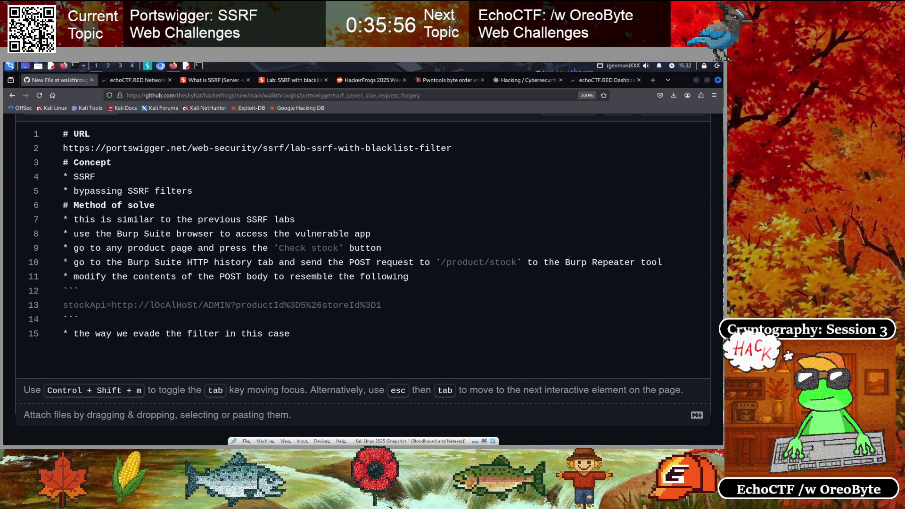
pyautogui.hotkey('ctrl', 'BackSpace')
pyautogui.hotkey('ctrl', 'BackSpace')
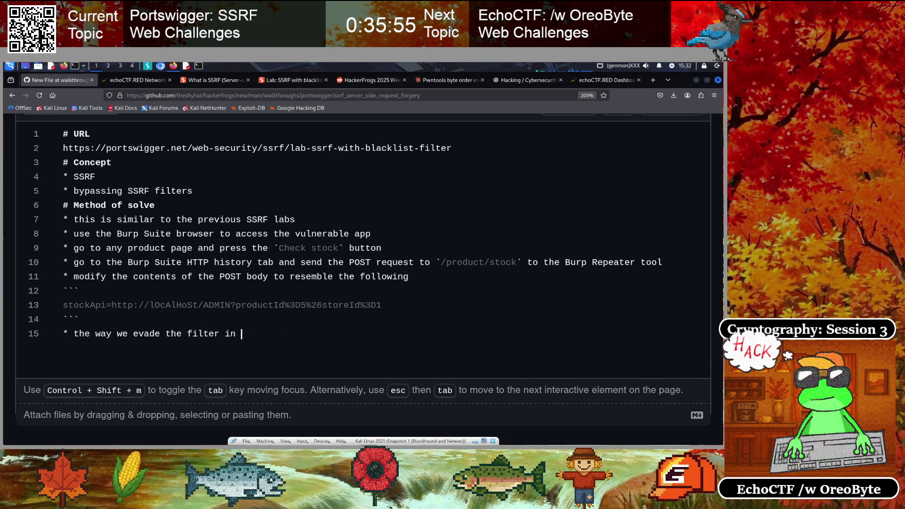
pyautogui.write('this app is using t')
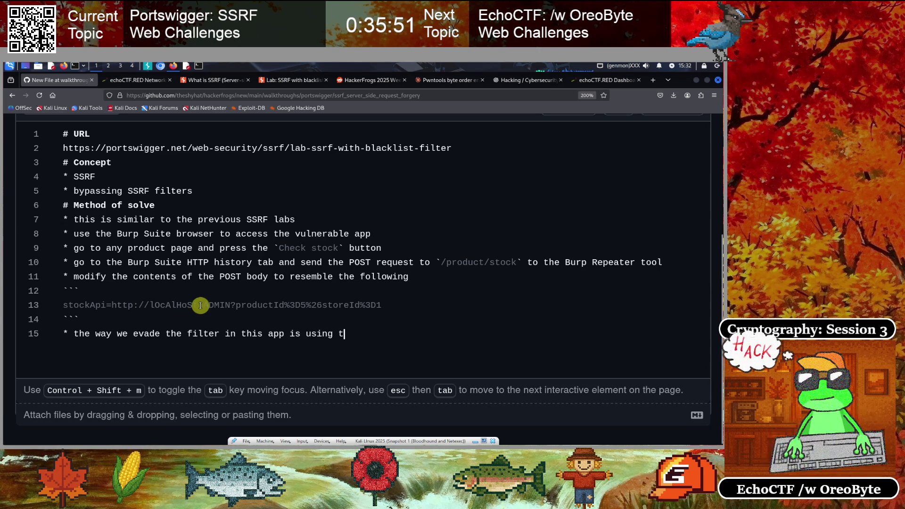
# Look over the lOcAlHoSt hostname in the payload, then open the Hacking / Cybersecurity ChatGPT conversation
pyautogui.hotkey('shift', 'Left')
pyautogui.hotkey('shift', 'Left')
pyautogui.hotkey('shift', 'Left')
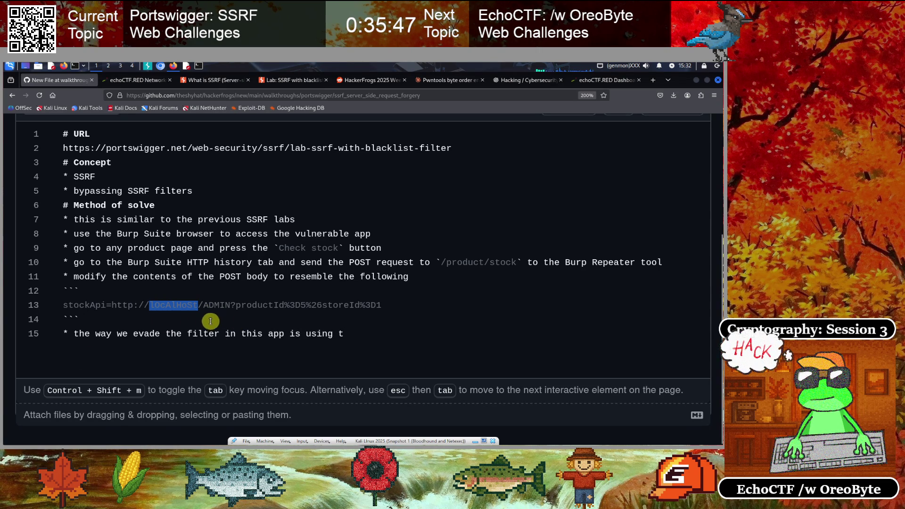
pyautogui.click(328, 262)
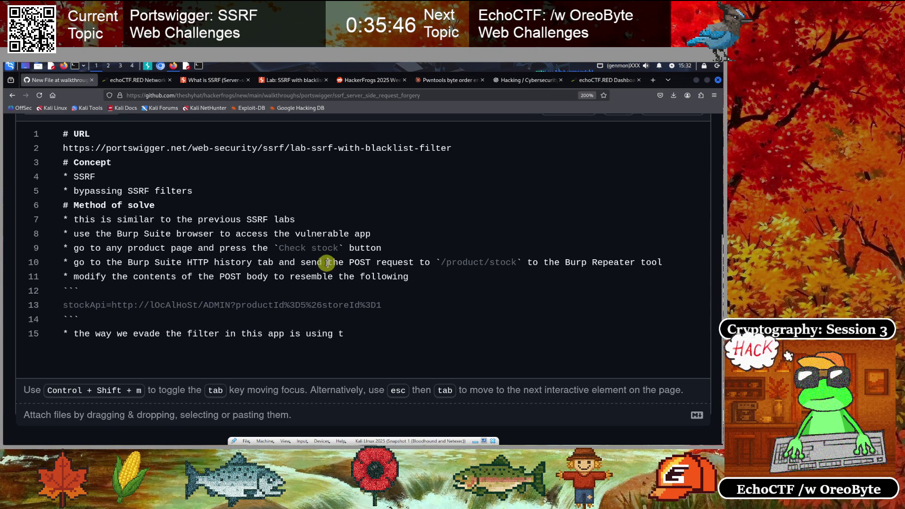
pyautogui.click(171, 66)
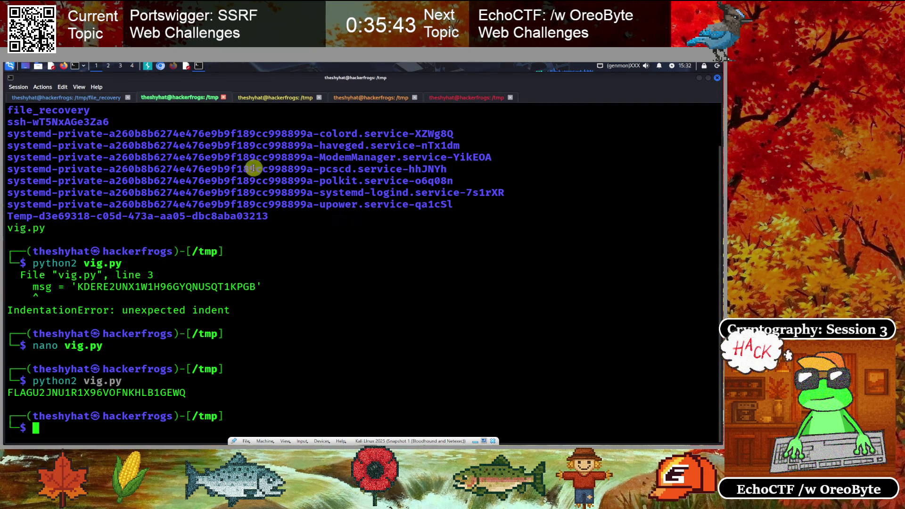
pyautogui.click(172, 66)
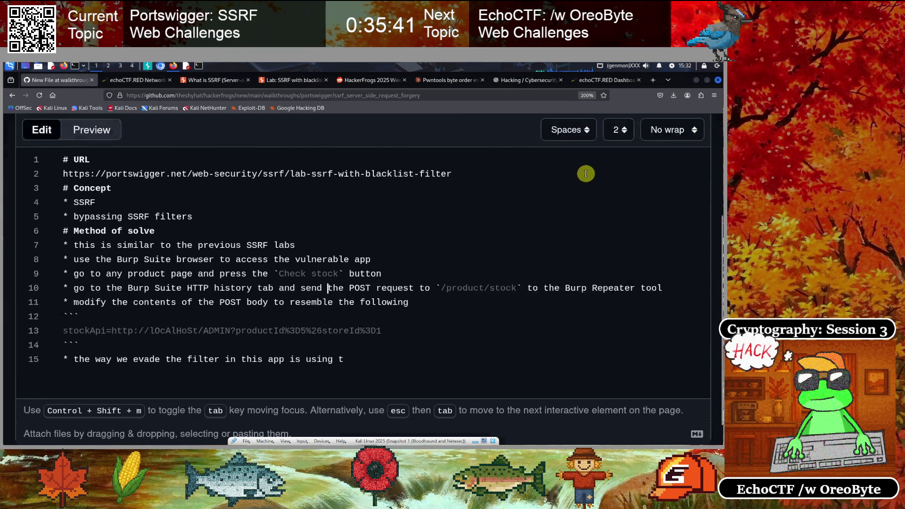
pyautogui.scroll(5, 586, 171)
pyautogui.click(516, 80)
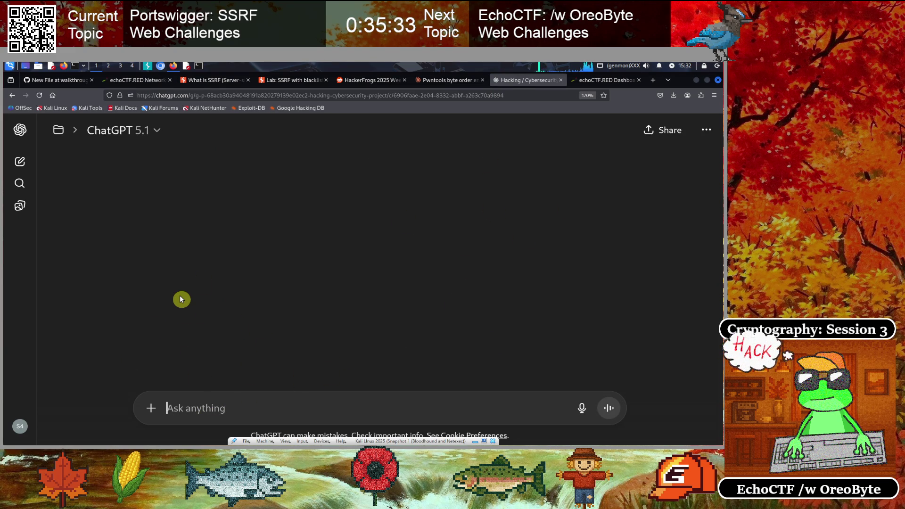
# Ask ChatGPT what alternating upper/lowercase writing like 'ThIS iS An ExAmPlE' is called
pyautogui.write('What is this ')
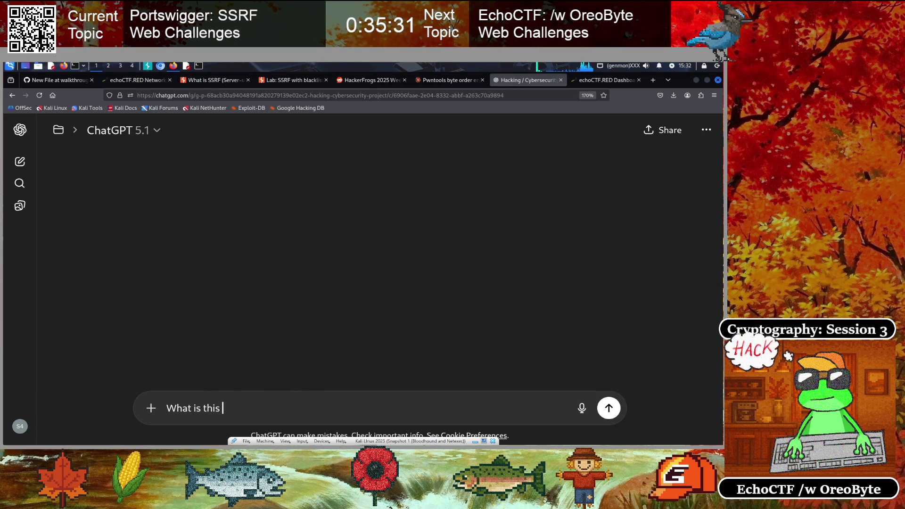
pyautogui.write('kind of case ')
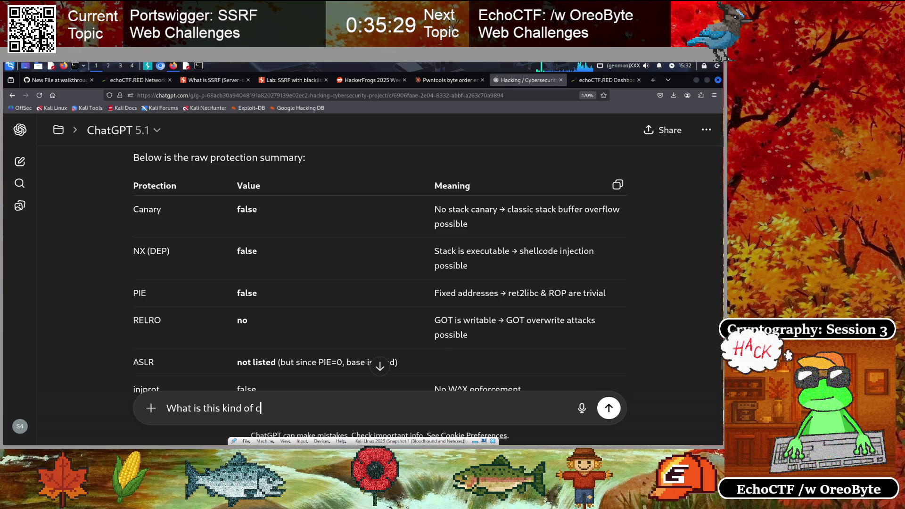
pyautogui.write('called,')
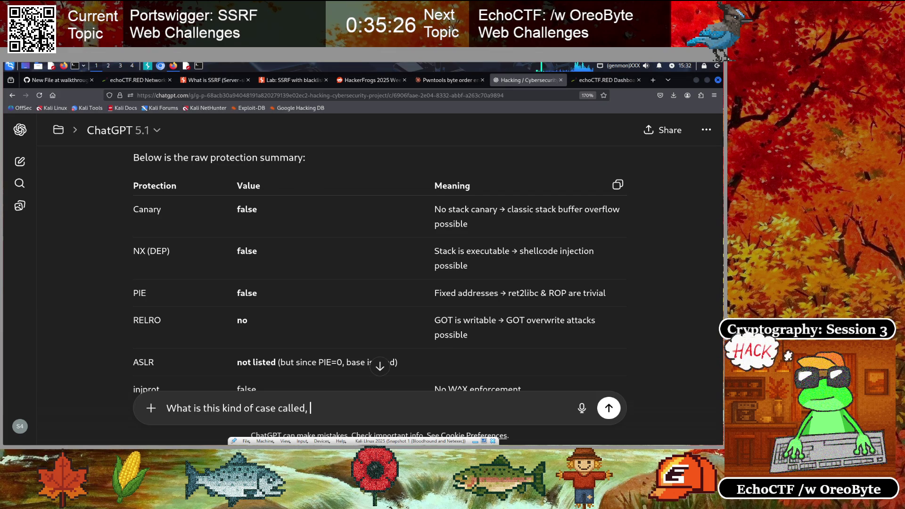
pyautogui.write(' where we alternate ')
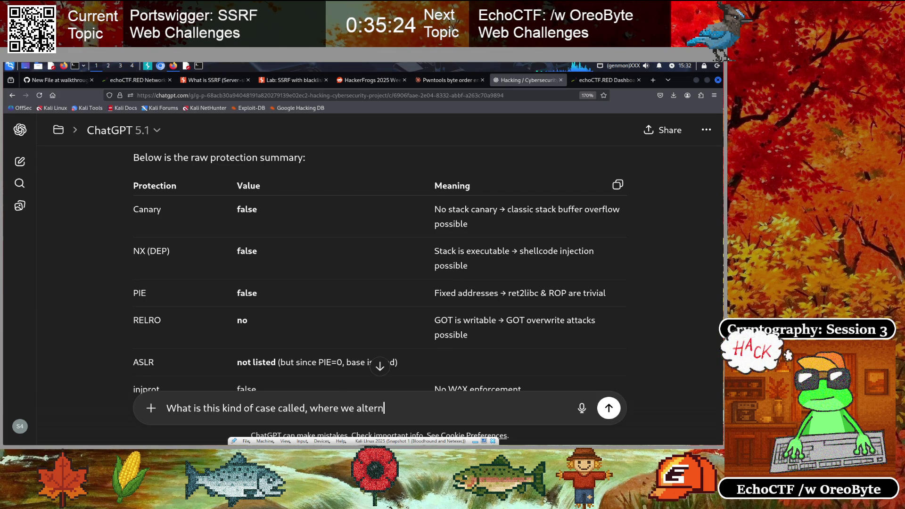
pyautogui.write('uppercase and lo')
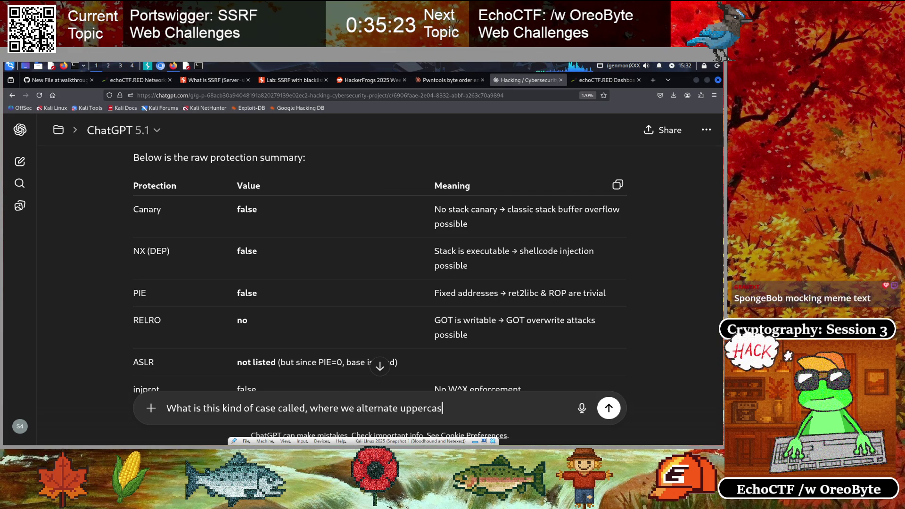
pyautogui.write('wer')
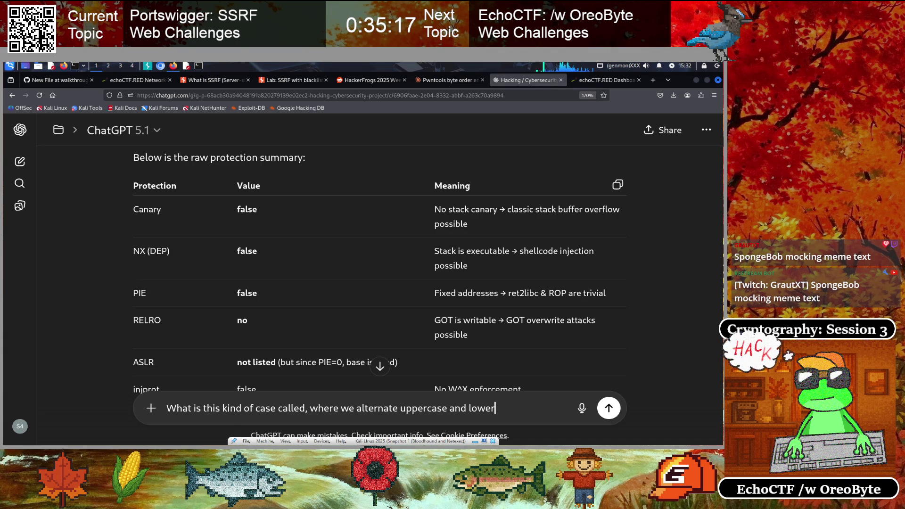
pyautogui.click(379, 368)
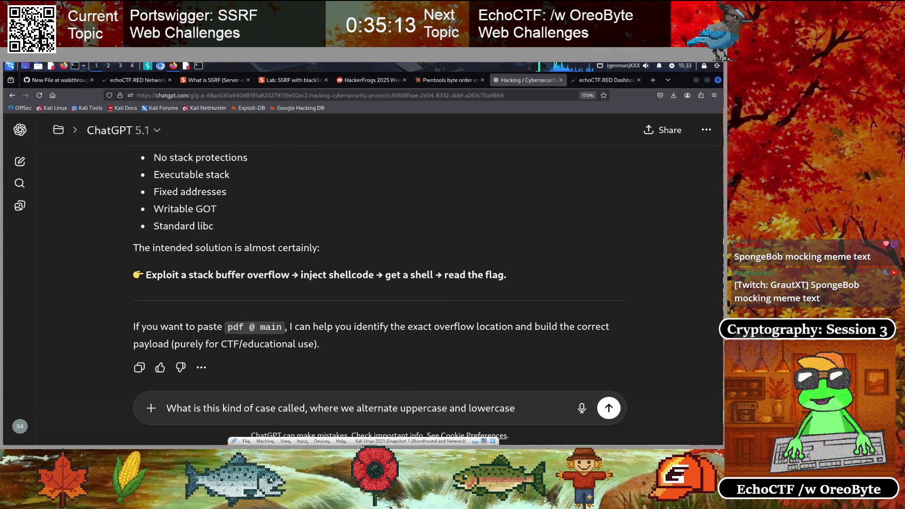
pyautogui.write('etters. Th')
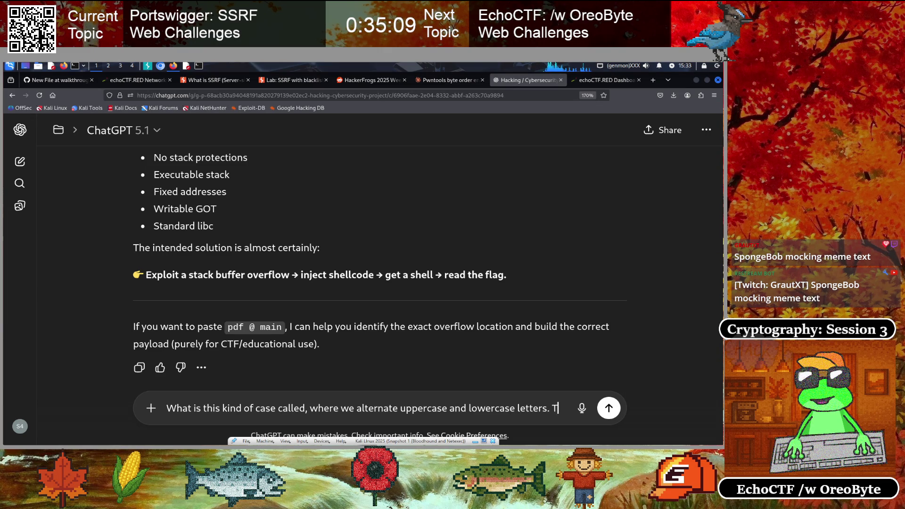
pyautogui.write('IS iS')
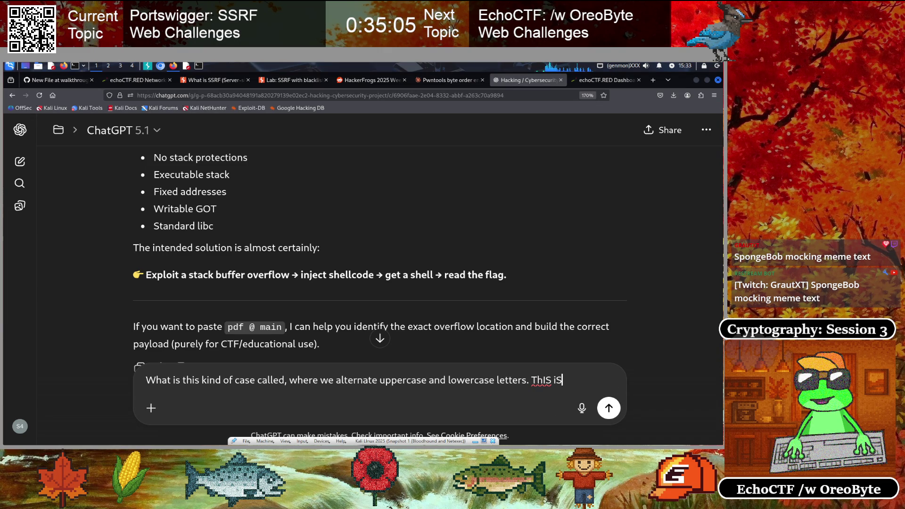
pyautogui.write(' An ExA')
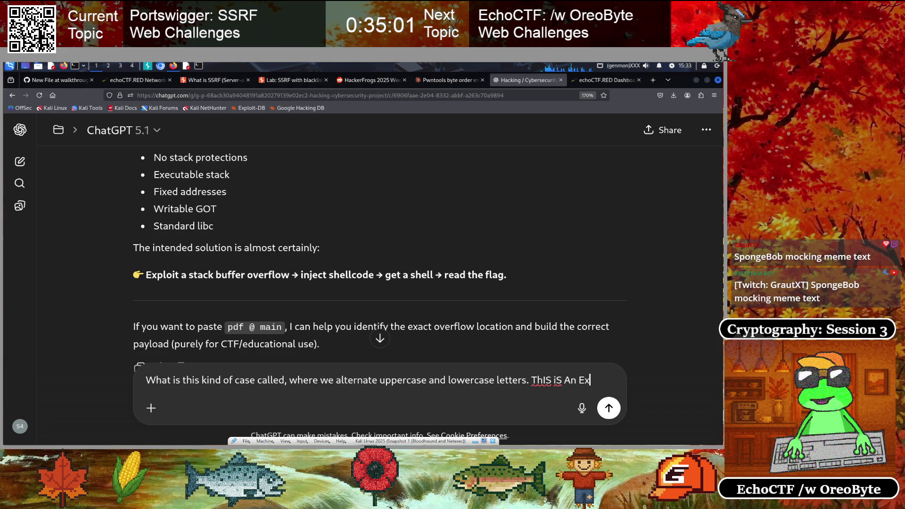
pyautogui.write('mPl')
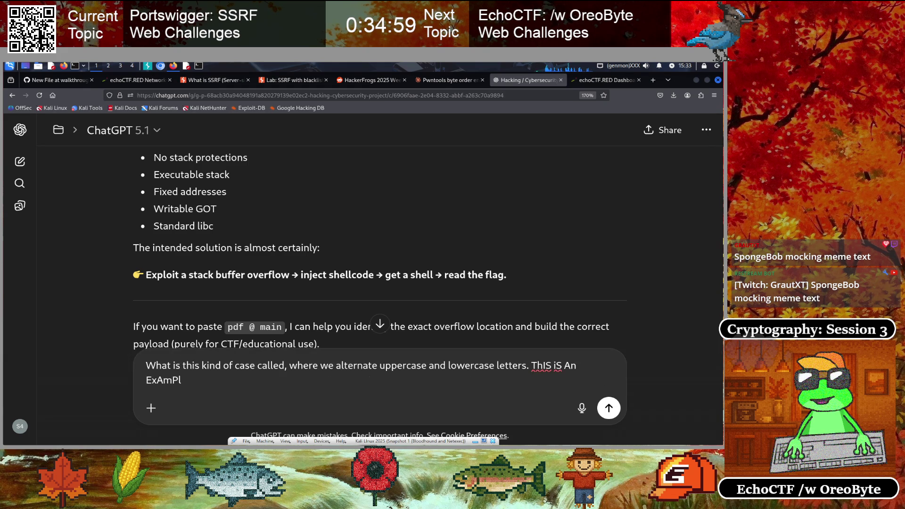
pyautogui.write('E')
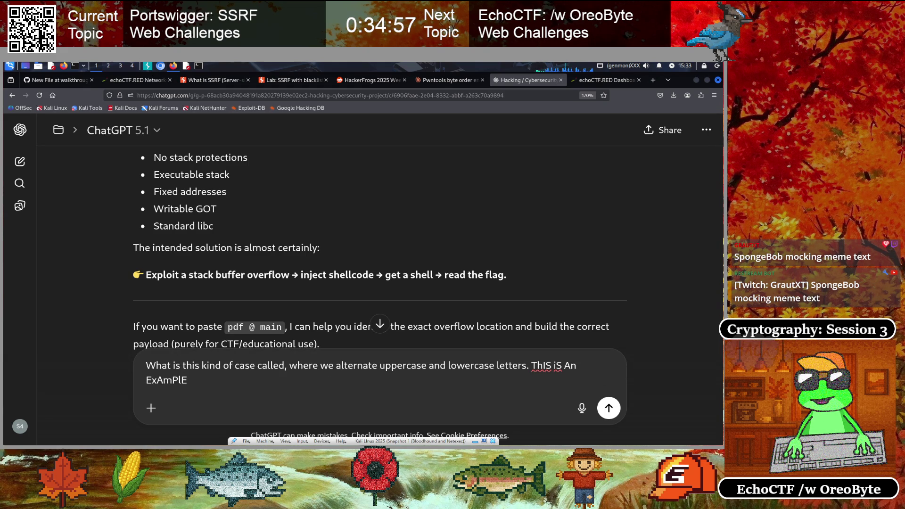
pyautogui.press('Return')
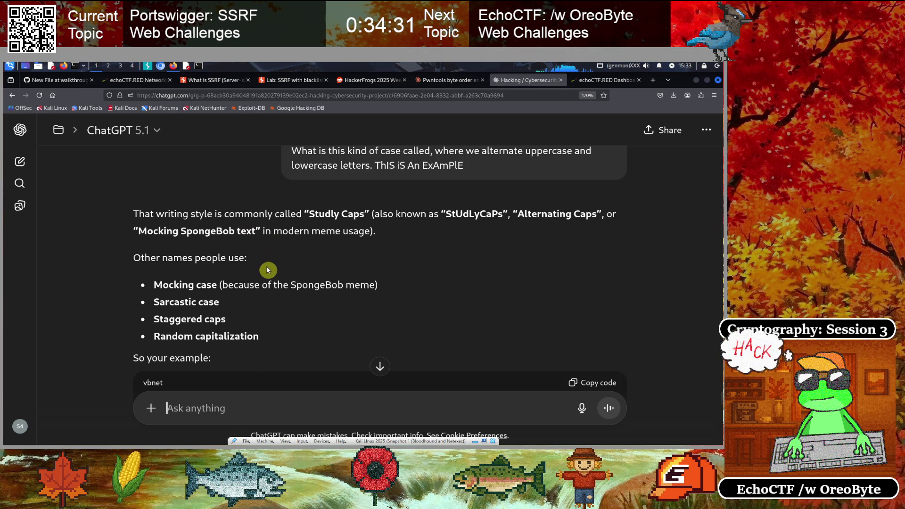
# Read ChatGPT's answer, highlight 'Alternating Caps', and go back to the walkthrough draft
pyautogui.scroll(-2, 267, 269)
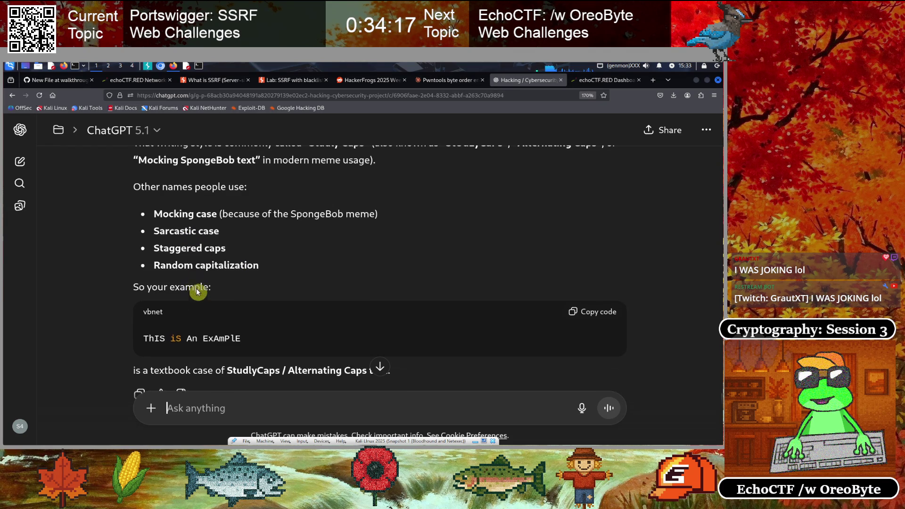
pyautogui.scroll(-4, 198, 294)
pyautogui.scroll(3, 200, 293)
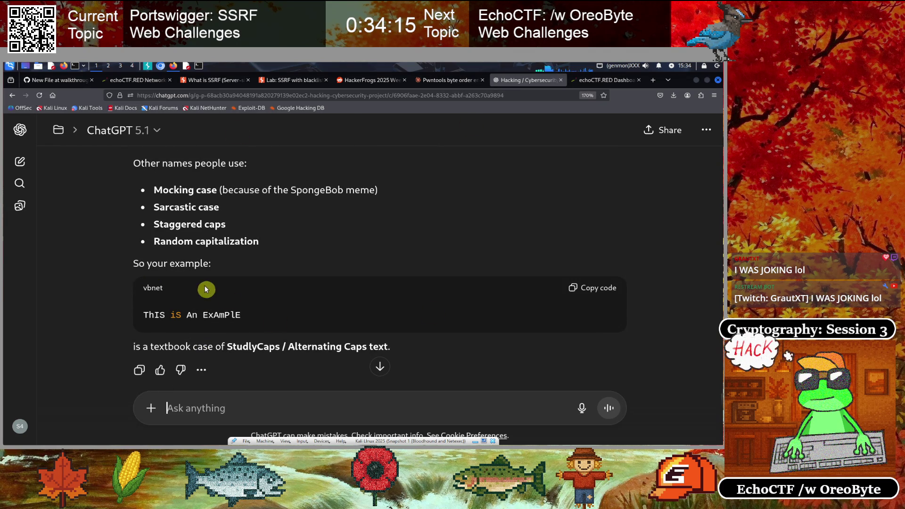
pyautogui.scroll(1, 275, 299)
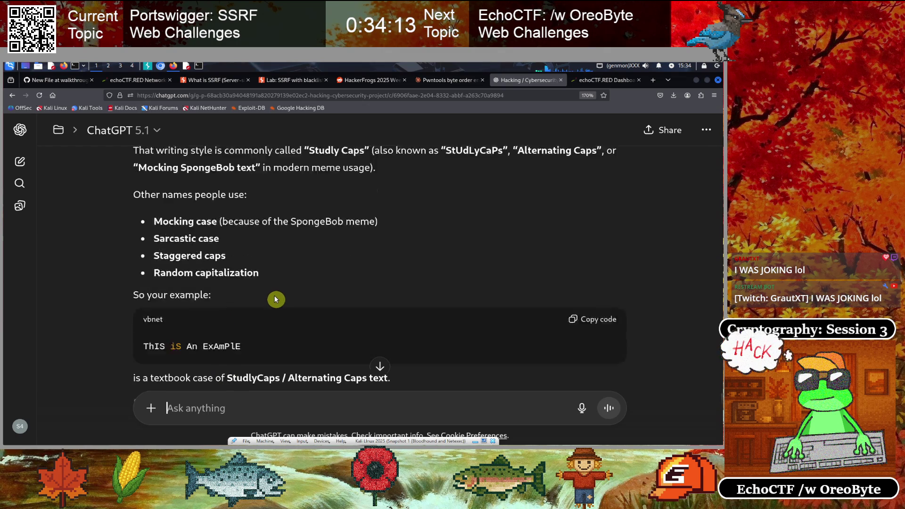
pyautogui.scroll(1, 276, 300)
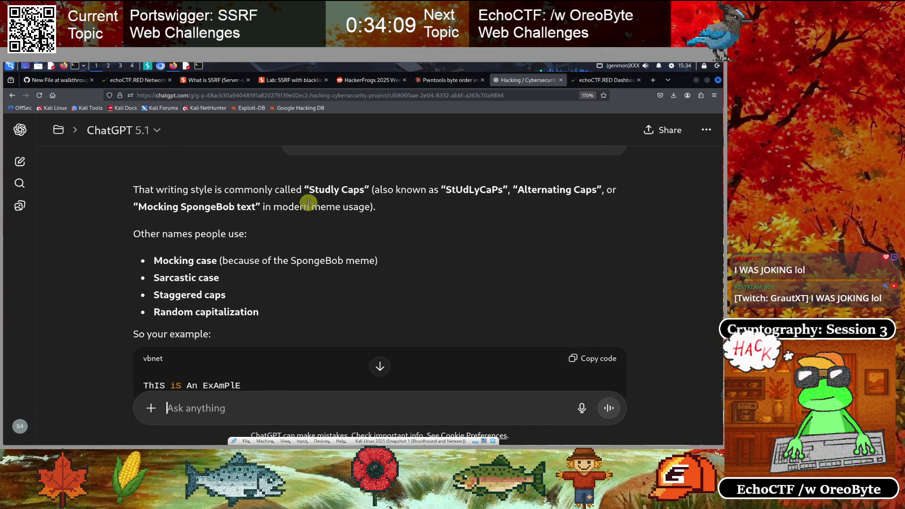
pyautogui.moveTo(517, 189); pyautogui.dragTo(603, 190)
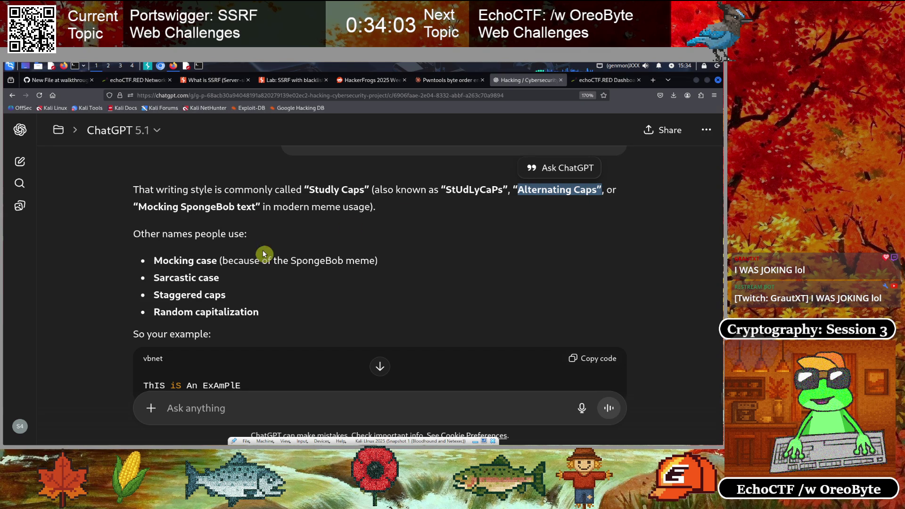
pyautogui.click(56, 80)
# Extend line 15 to say the filter is evaded using Alternating Caps
pyautogui.scroll(-3, 241, 327)
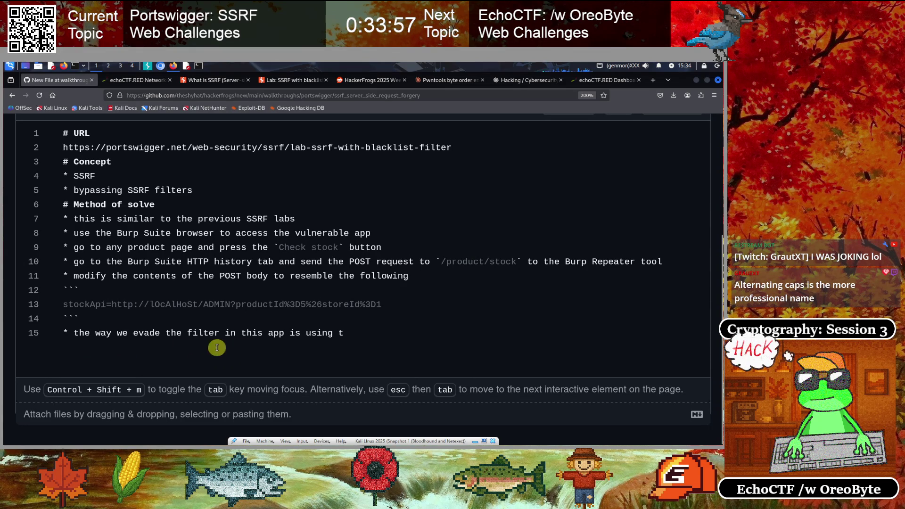
pyautogui.click(350, 338)
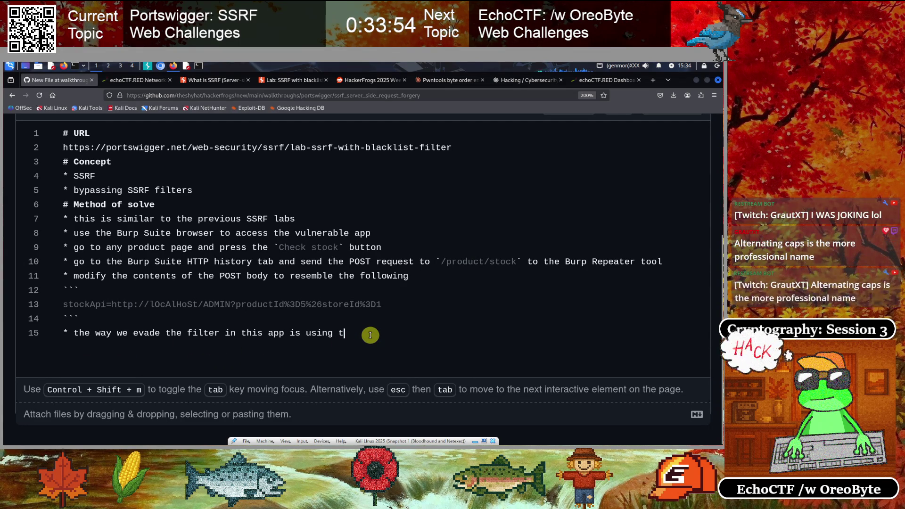
pyautogui.press('BackSpace')
pyautogui.write('Alternate')
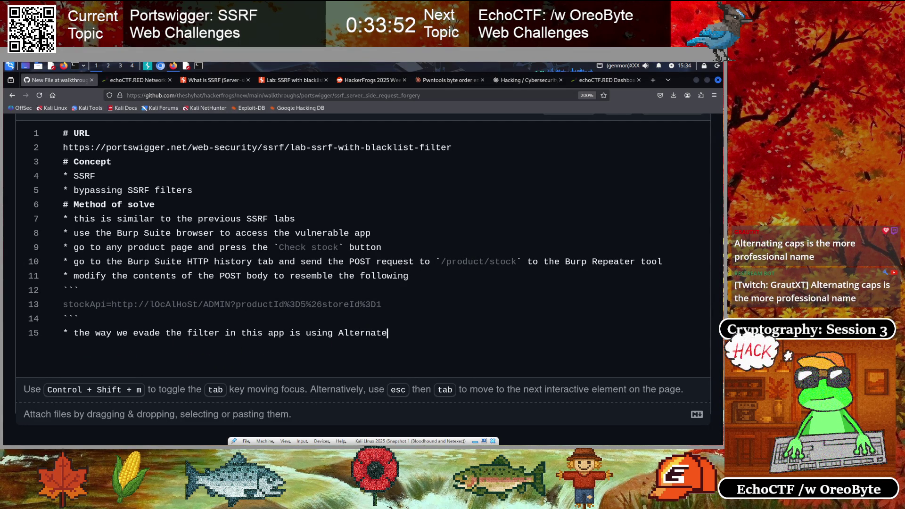
pyautogui.press('BackSpace')
pyautogui.write('ing Cap')
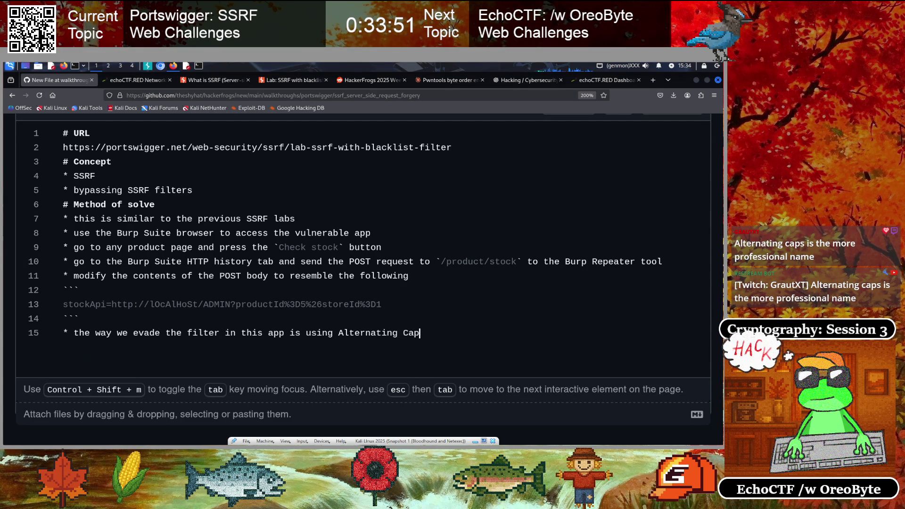
pyautogui.write('s')
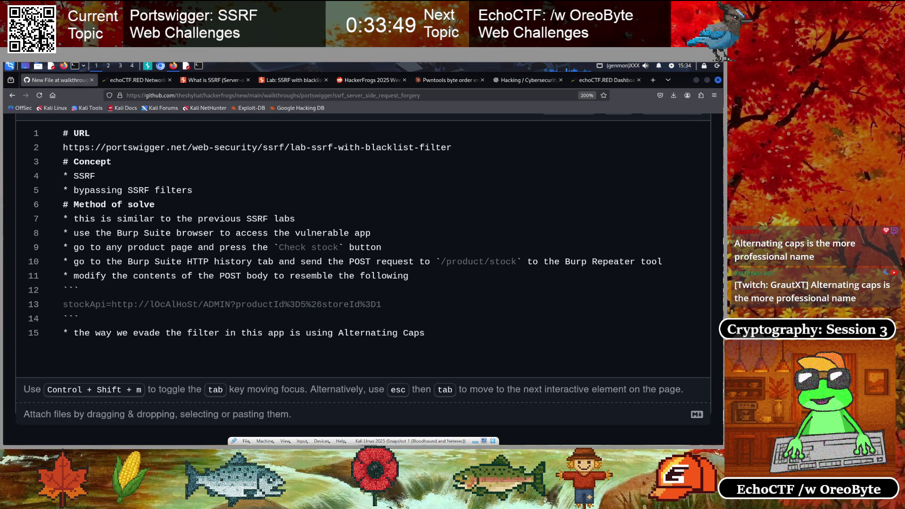
pyautogui.write('se,')
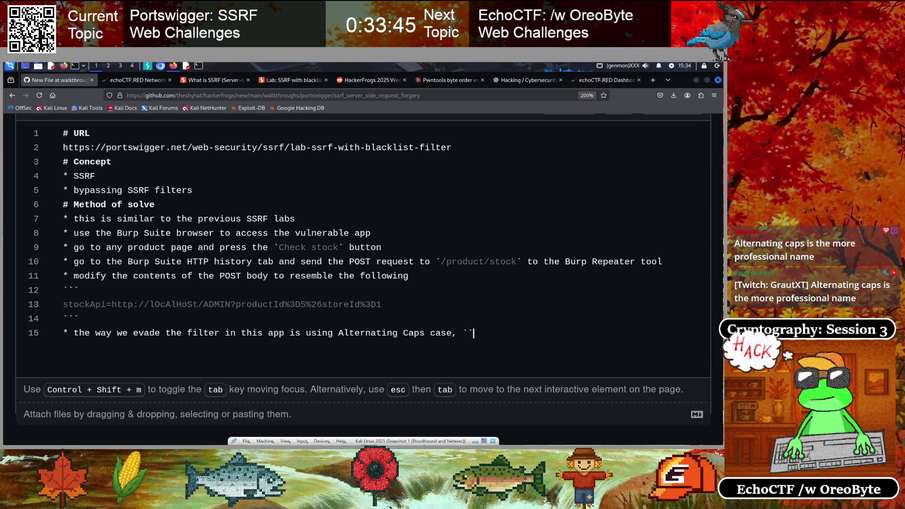
pyautogui.write('IkE')
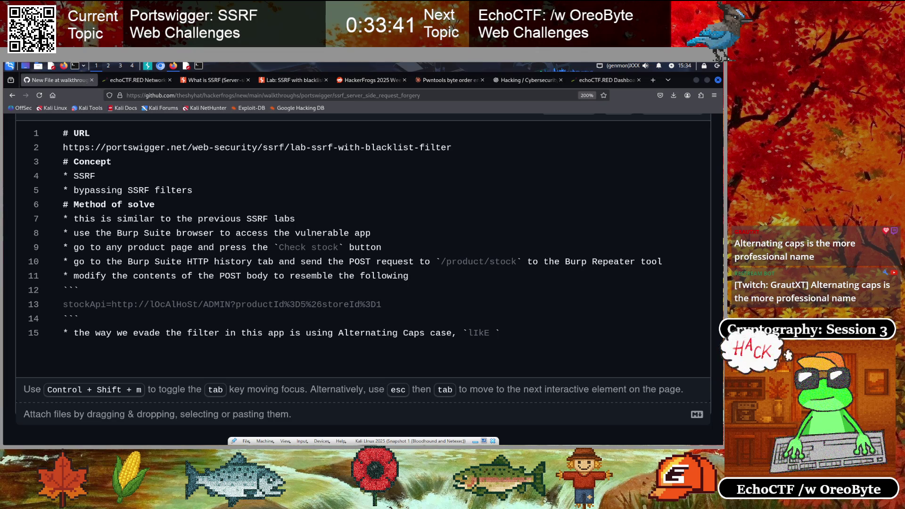
pyautogui.write(' HiS')
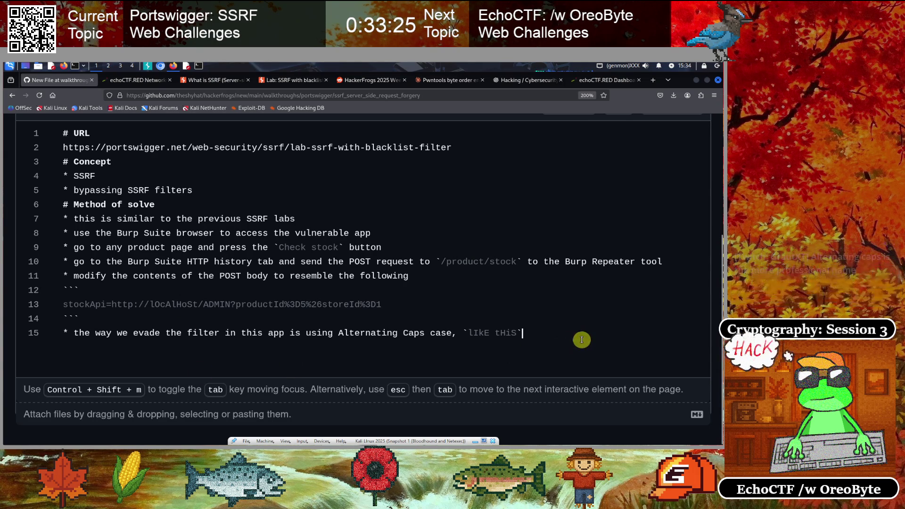
# Add a bullet saying the deny-list likely blocks localhost and LOCALHOST but not `lOcAlHoSt`
pyautogui.press('Return')
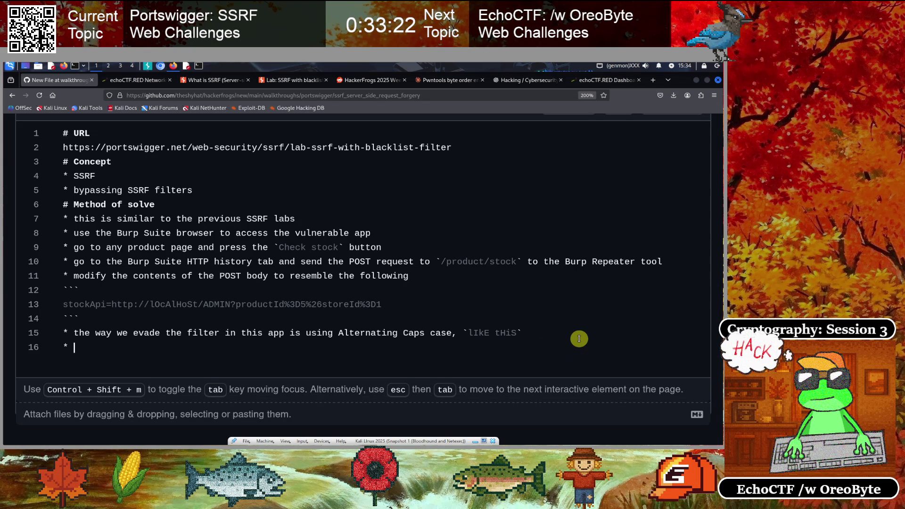
pyautogui.write('the rae')
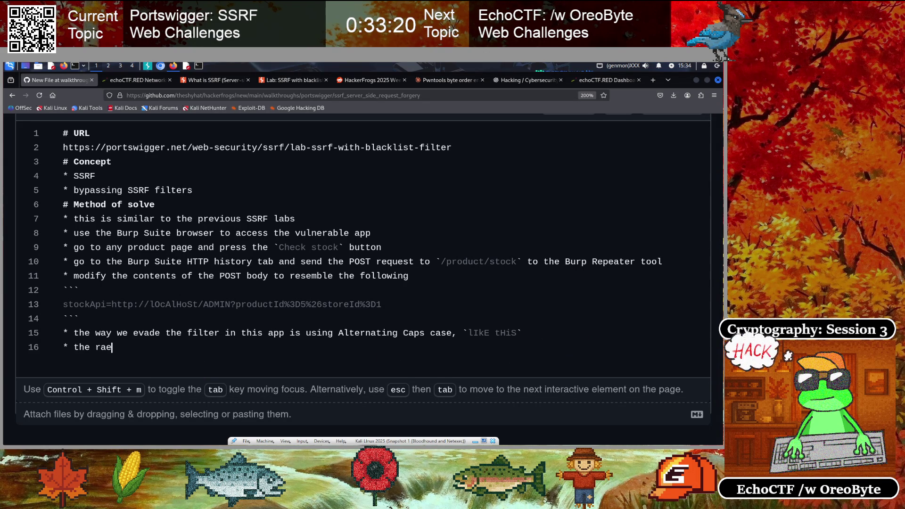
pyautogui.write('ason wh')
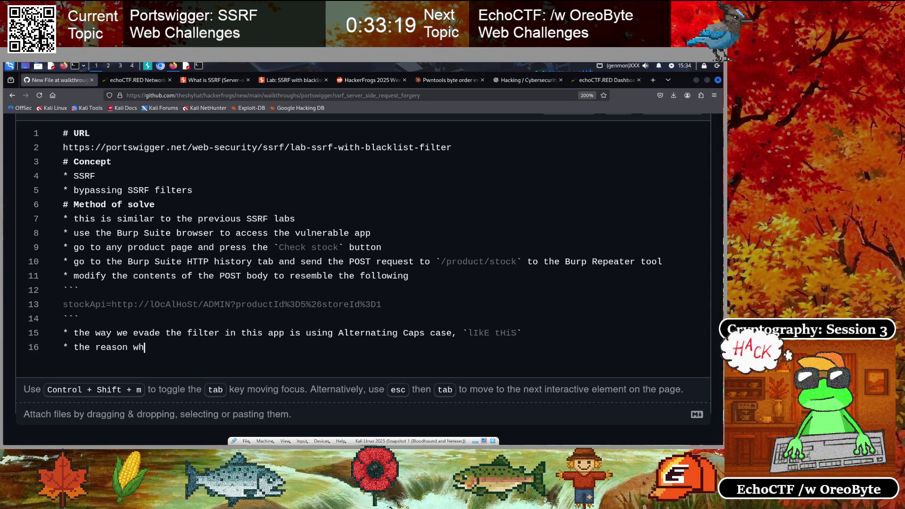
pyautogui.write('y is ')
pyautogui.write('ks is be')
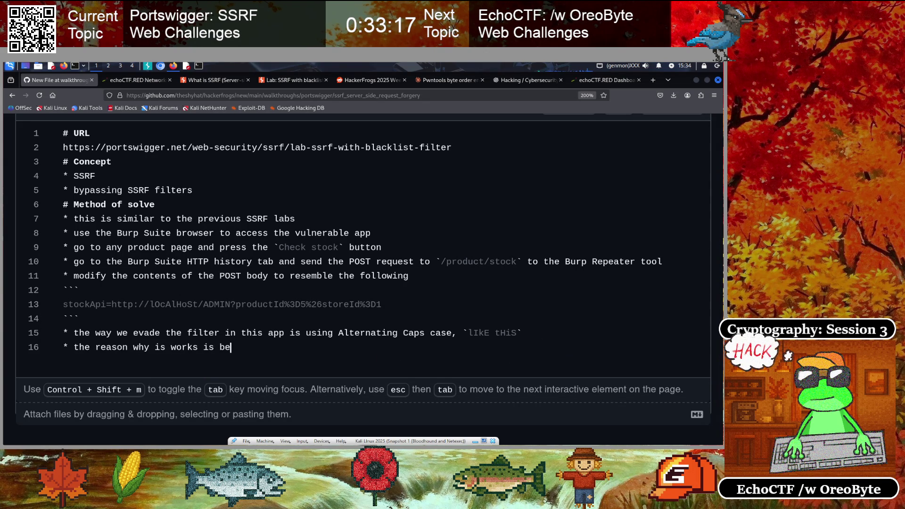
pyautogui.write('cause the d')
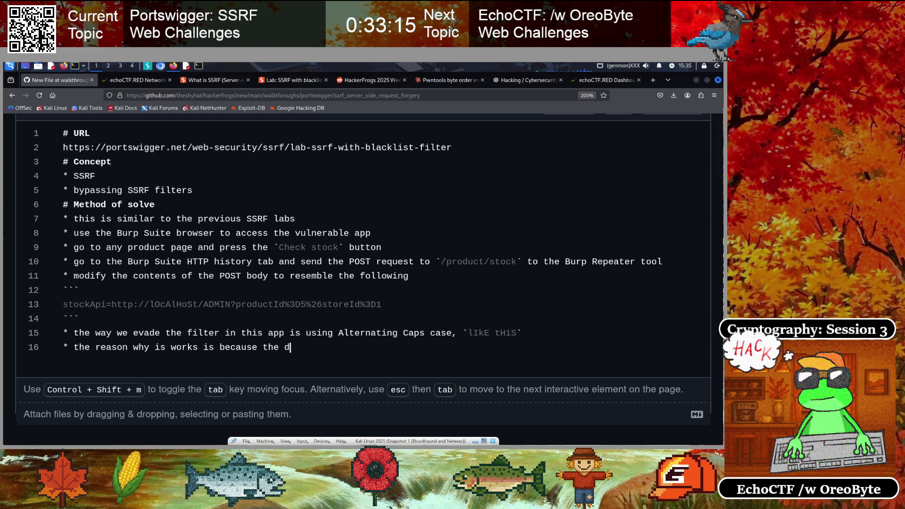
pyautogui.write('eny-list')
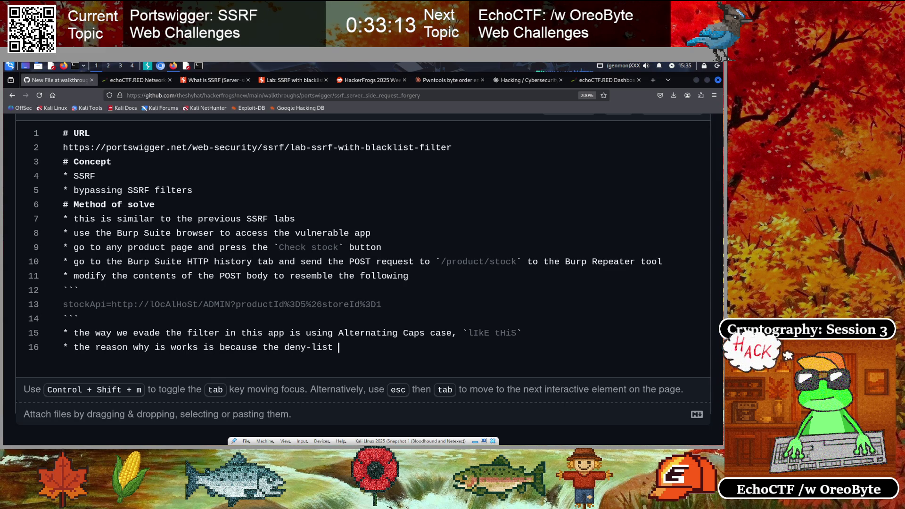
pyautogui.write('is pr')
pyautogui.write('ly filt')
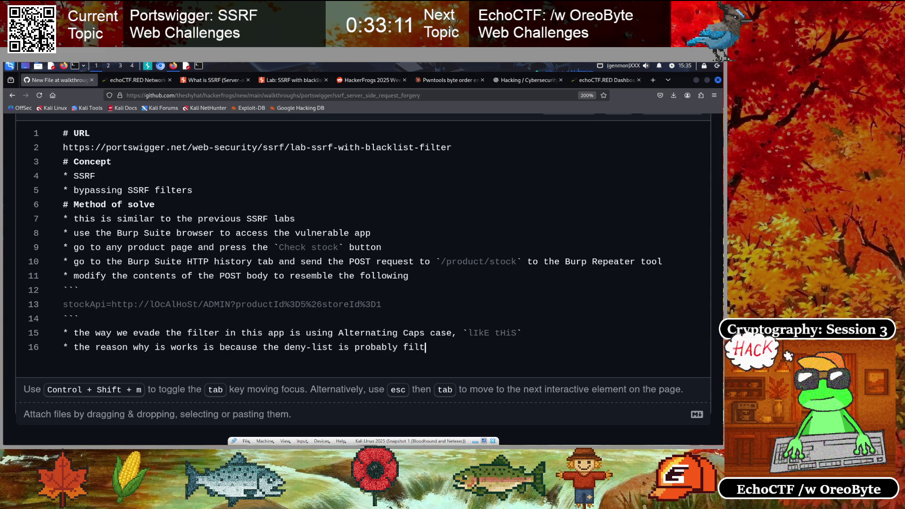
pyautogui.write('erin ')
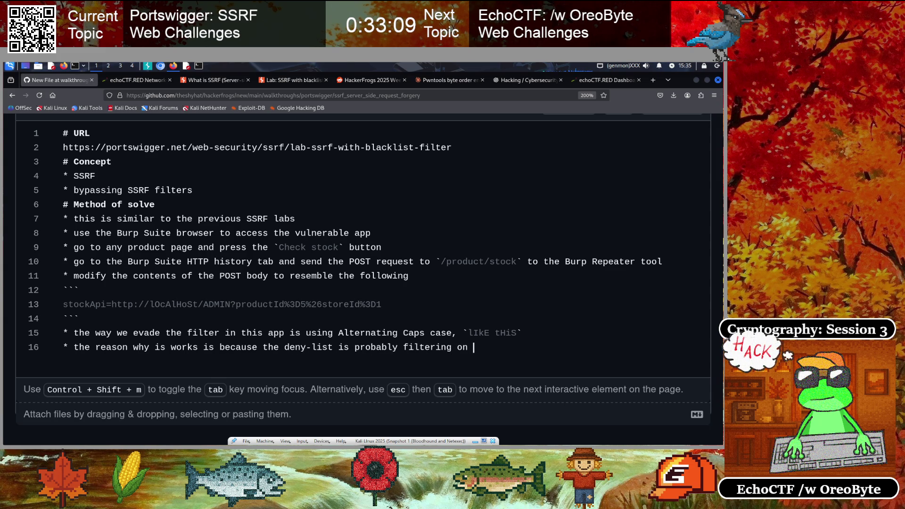
pyautogui.write('words like')
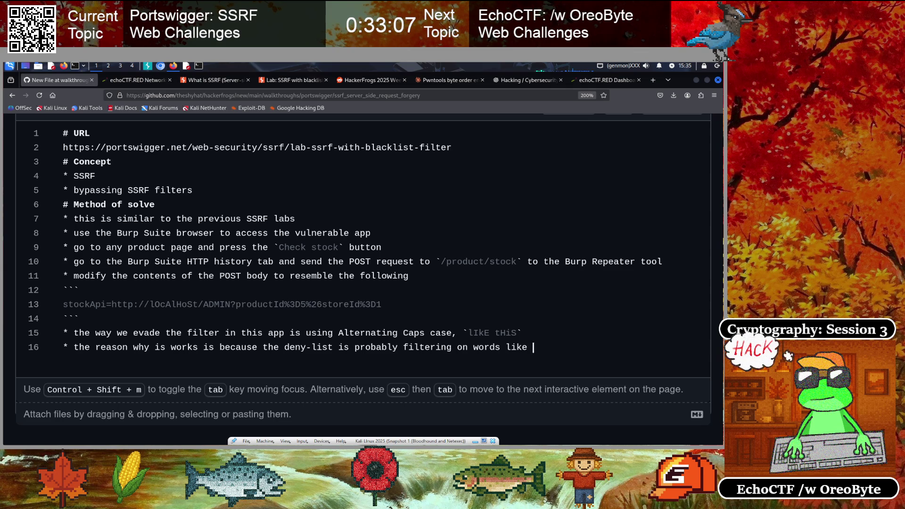
pyautogui.write('``')
pyautogui.write('ocaol`')
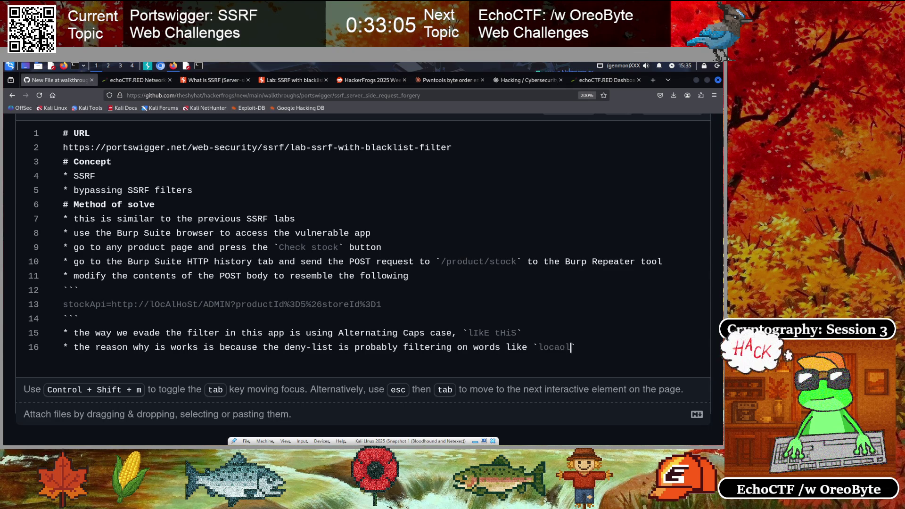
pyautogui.press('BackSpace')
pyautogui.press('BackSpace')
pyautogui.press('BackSpace')
pyautogui.write('cca')
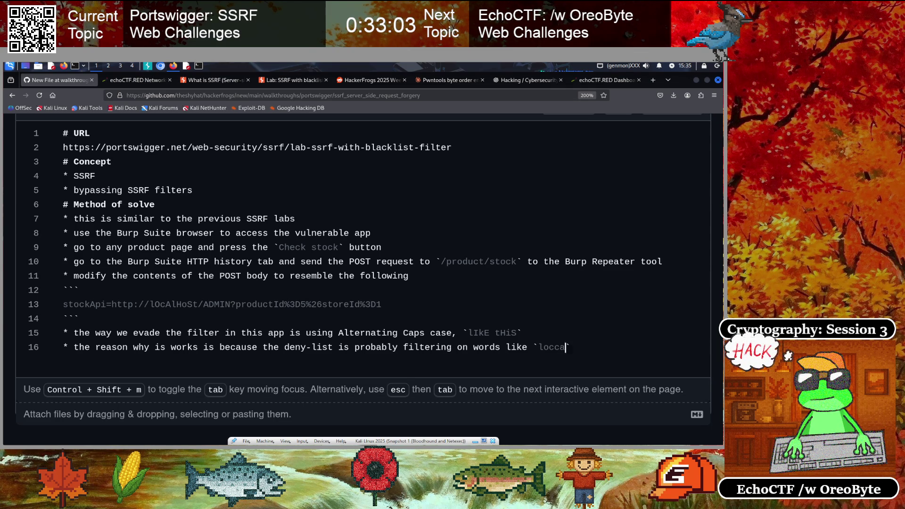
pyautogui.write('lhost')
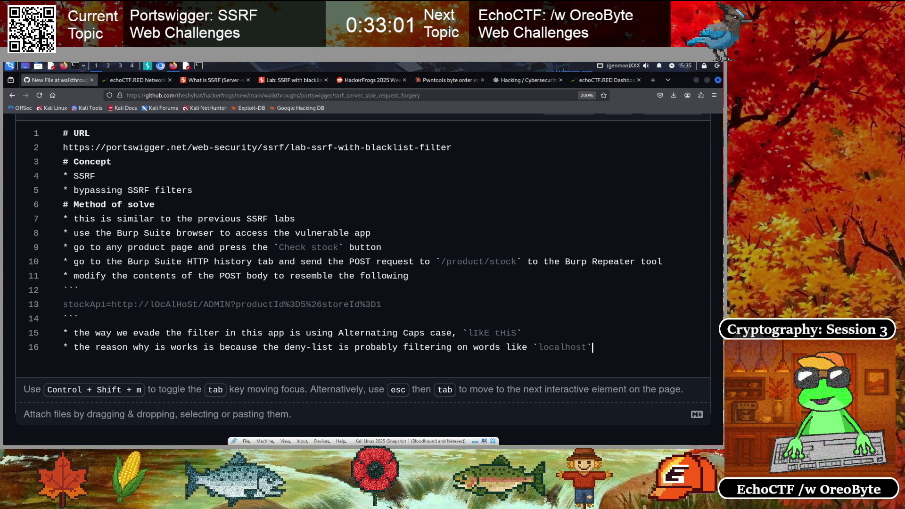
pyautogui.write(' or "')
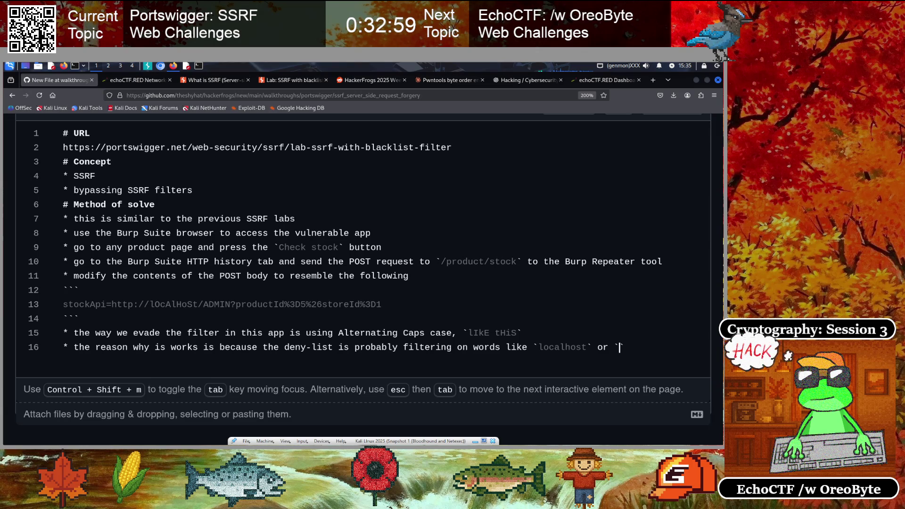
pyautogui.write('LOCALHOST')
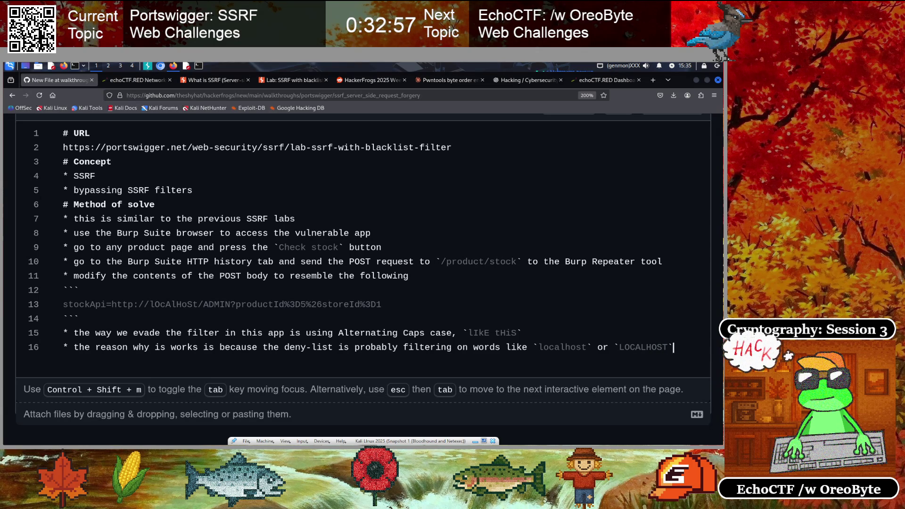
pyautogui.write("ut doesn't have a")
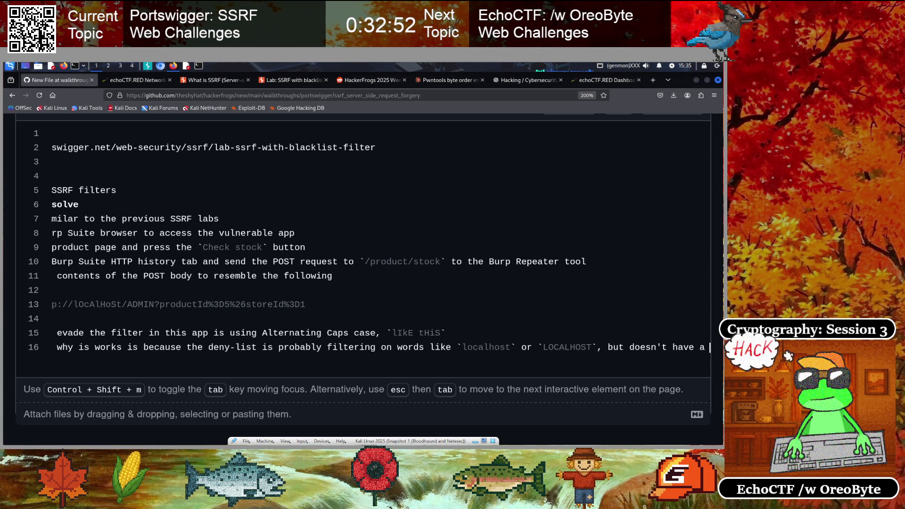
pyautogui.write(' n entry for ``')
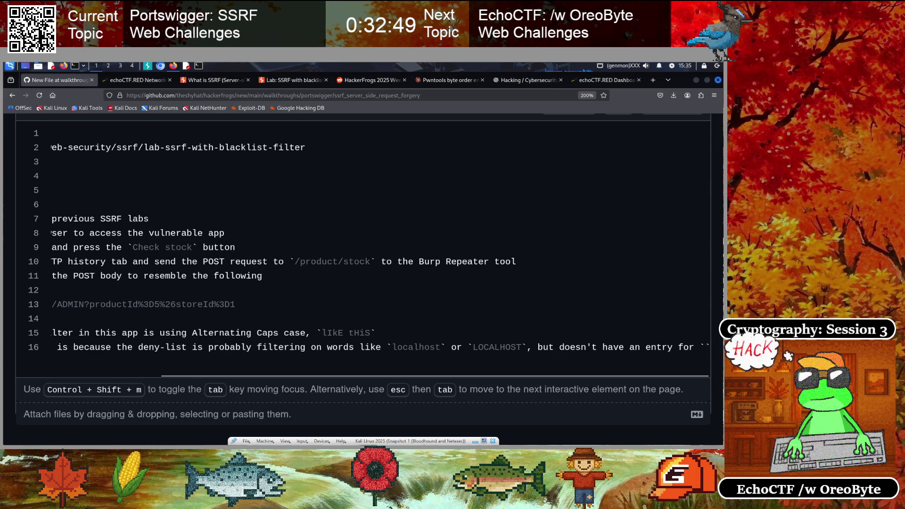
pyautogui.write('lOcAl')
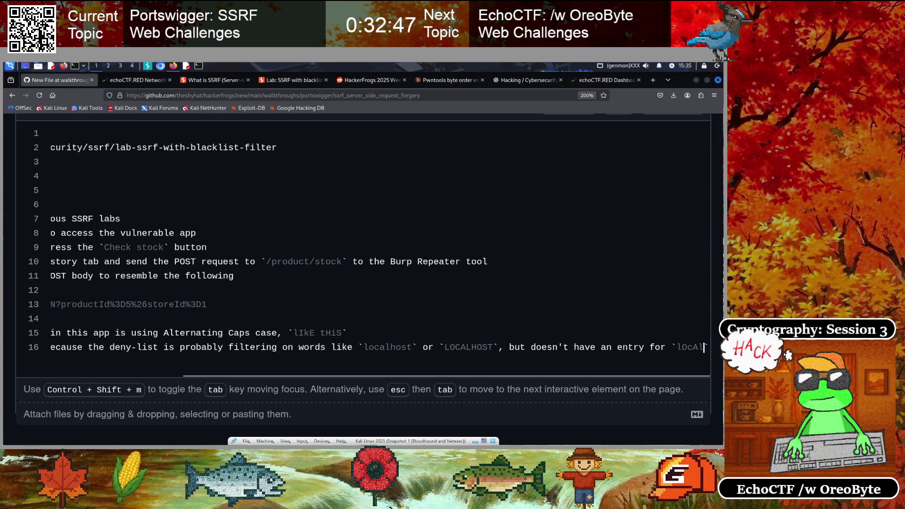
pyautogui.write('Ho')
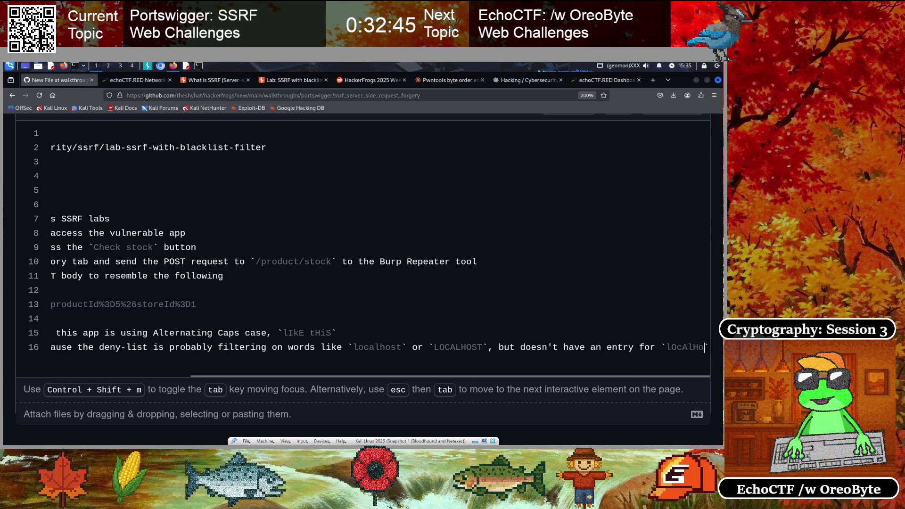
pyautogui.write('St')
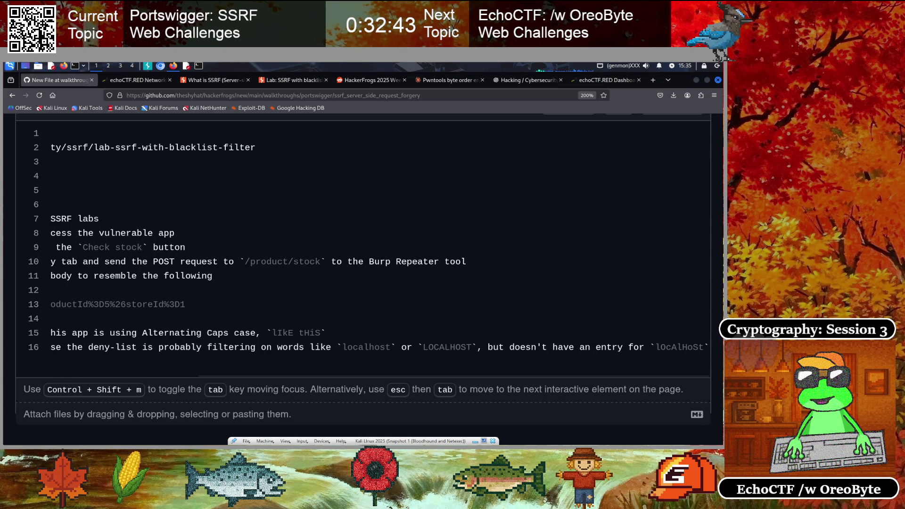
# Add line 17 noting the same applies to `admin`/`ADMIN` versus `aDmIn`, then begin a new bullet
pyautogui.press('Return')
pyautogui.press('BackSpace')
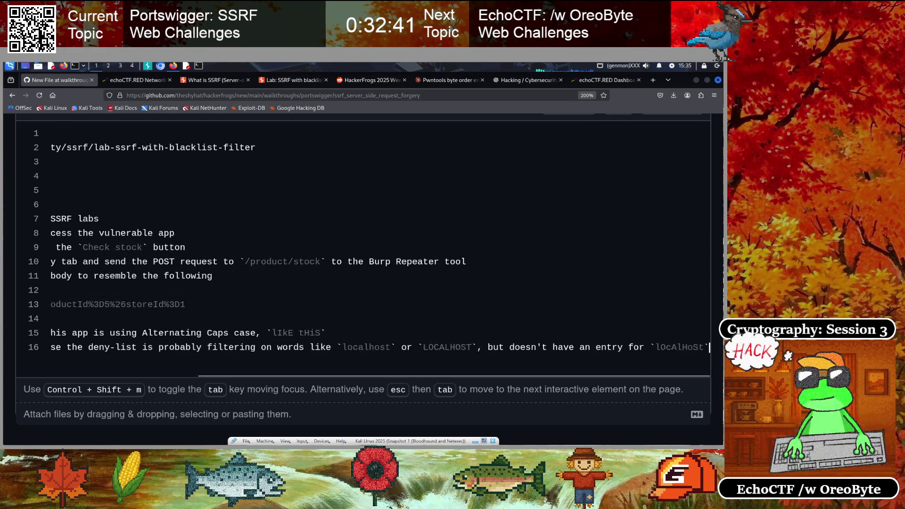
pyautogui.press('Return')
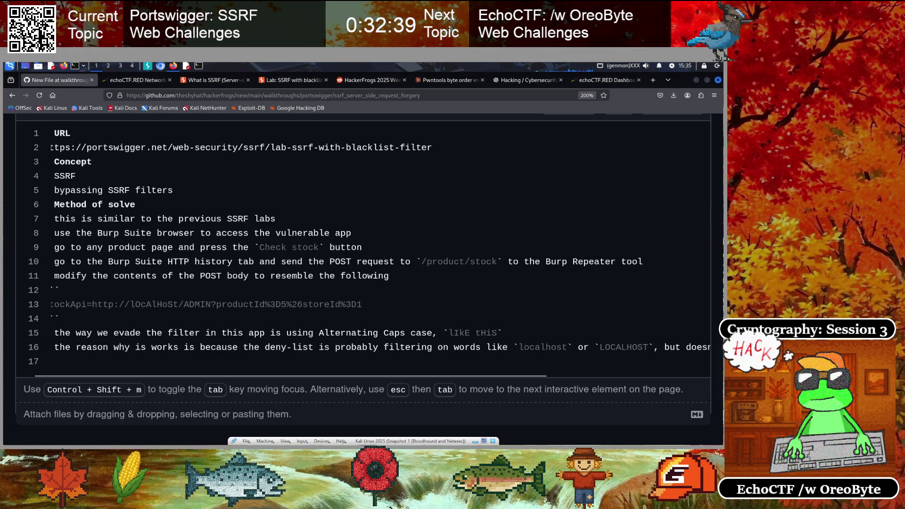
pyautogui.write('the sa')
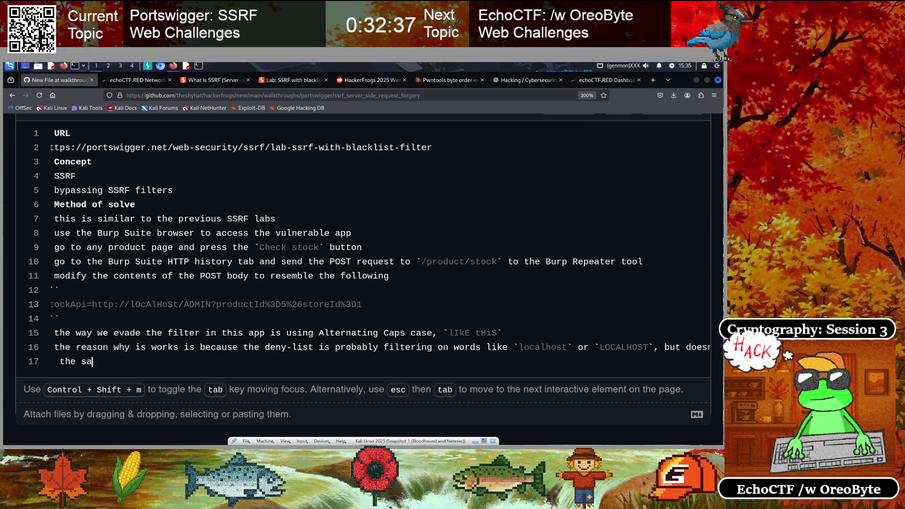
pyautogui.write('me for the word')
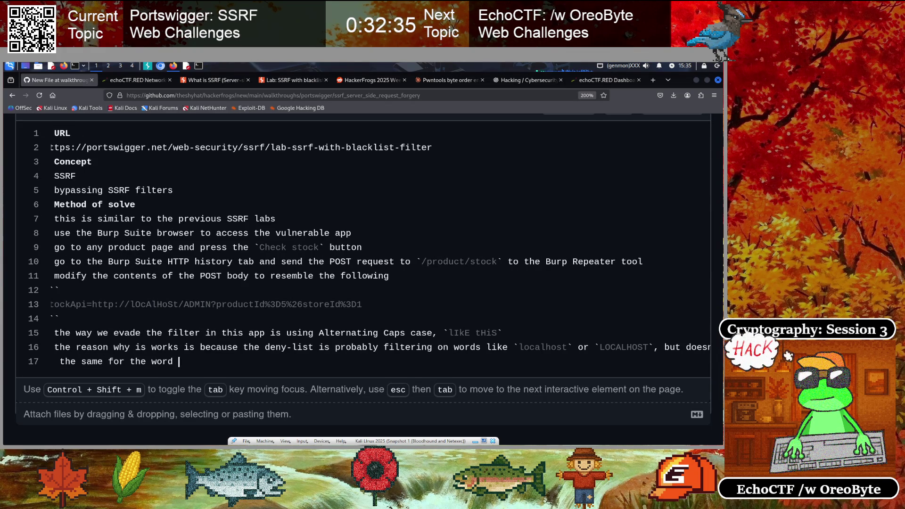
pyautogui.write('``')
pyautogui.write('admin` or')
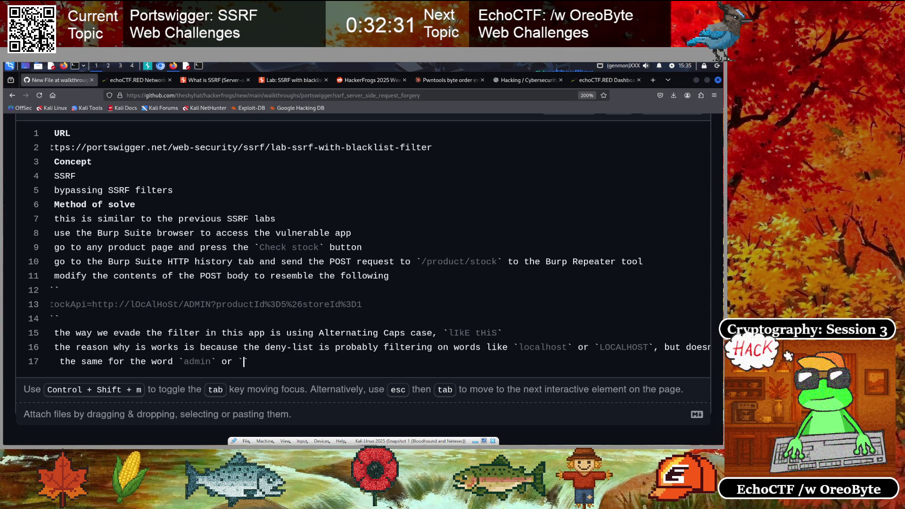
pyautogui.write('DMIN`, ')
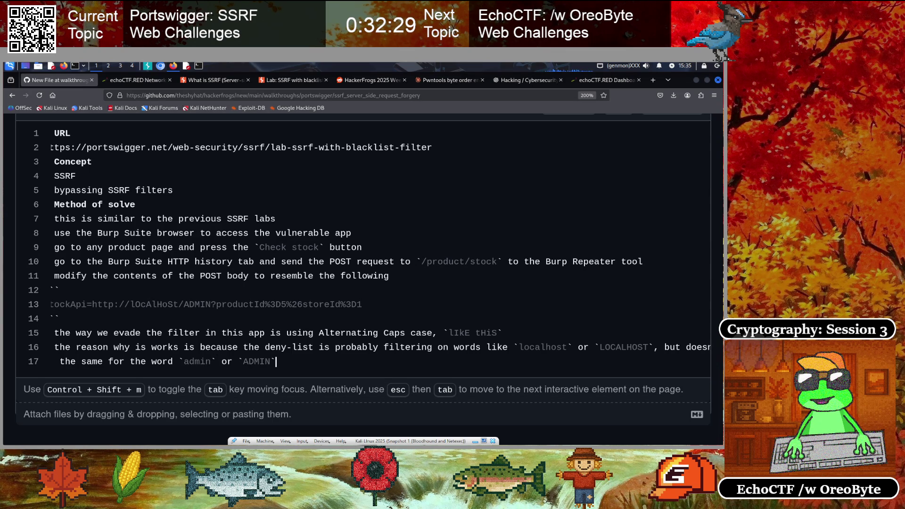
pyautogui.write('verus ``')
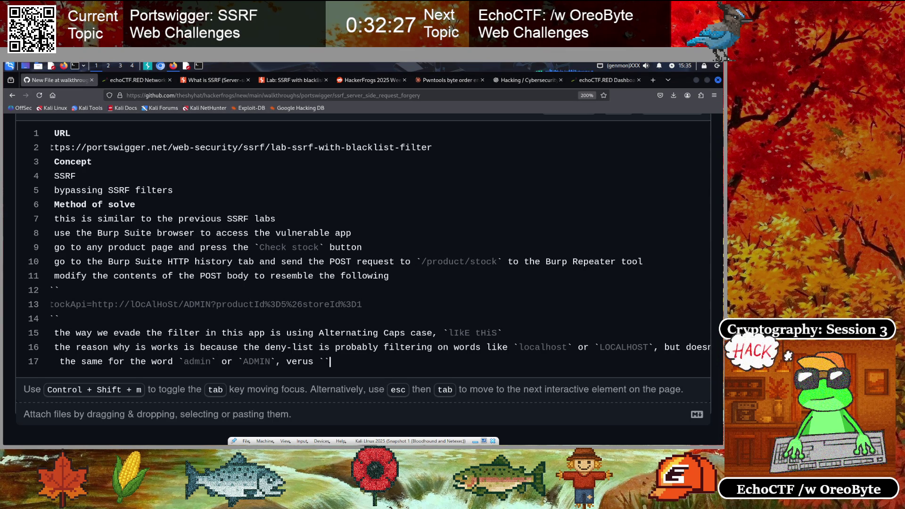
pyautogui.write('`')
pyautogui.click(309, 361)
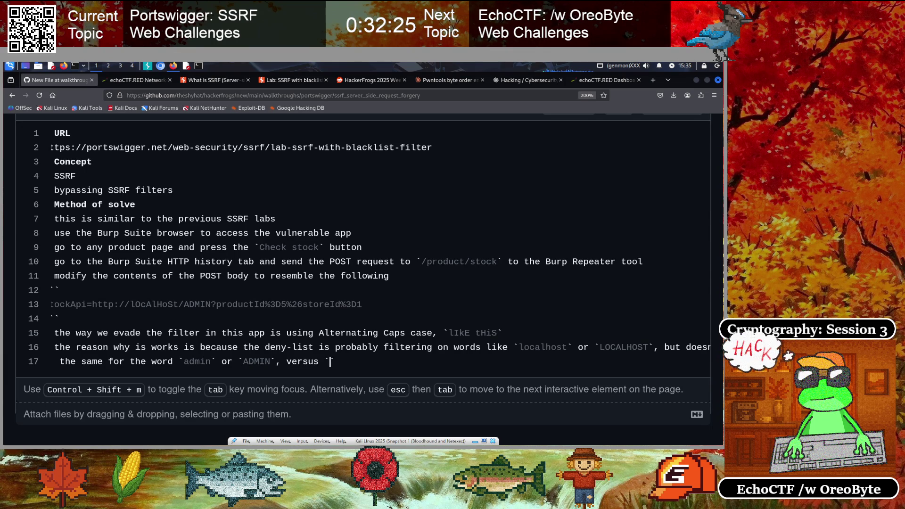
pyautogui.write('aDmIn')
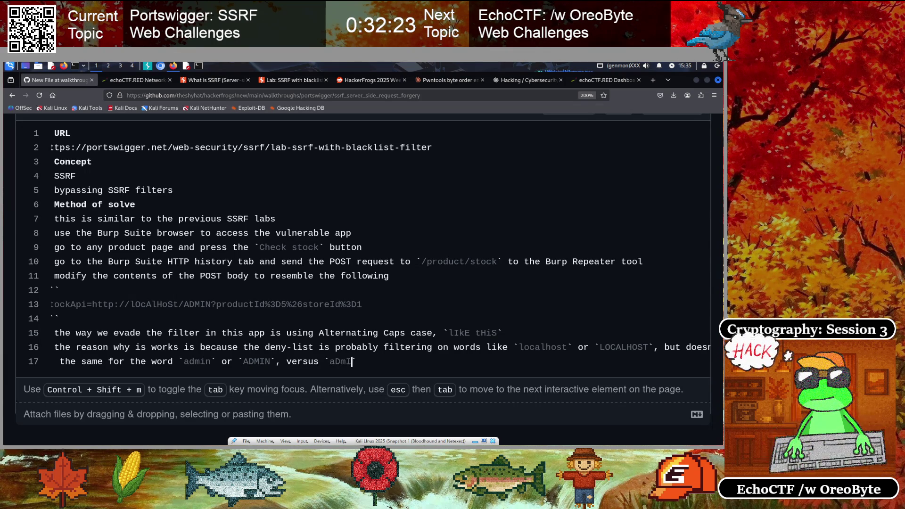
pyautogui.write('`')
pyautogui.press('Return')
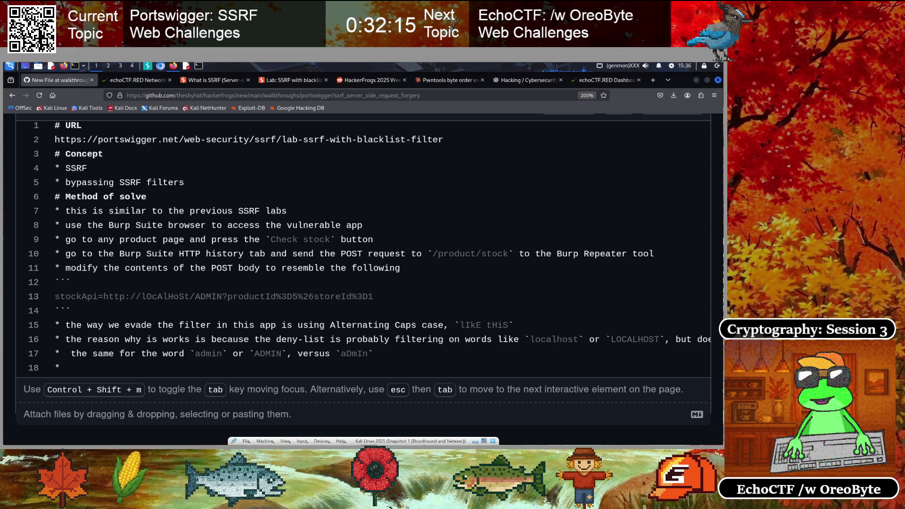
# Write line 18 about deleting the target user with a POST body, followed by an empty code block
pyautogui.write("so we're ")
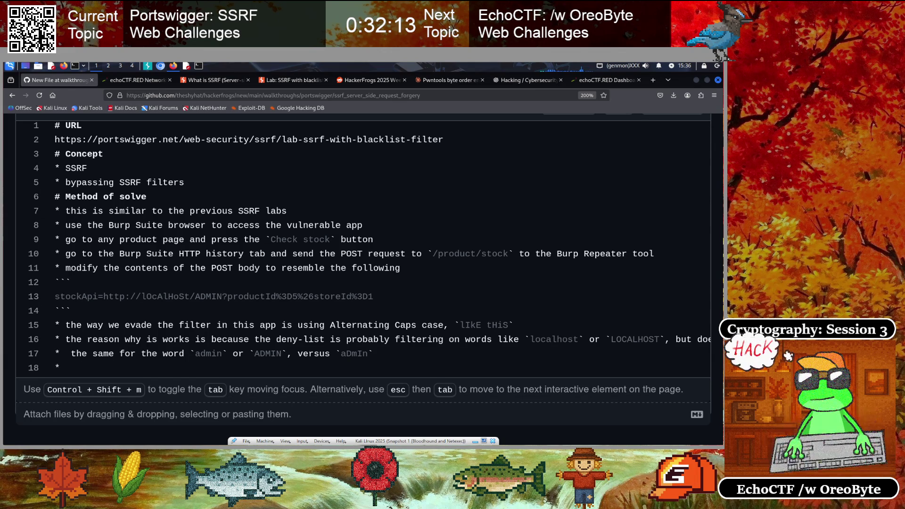
pyautogui.write('able to')
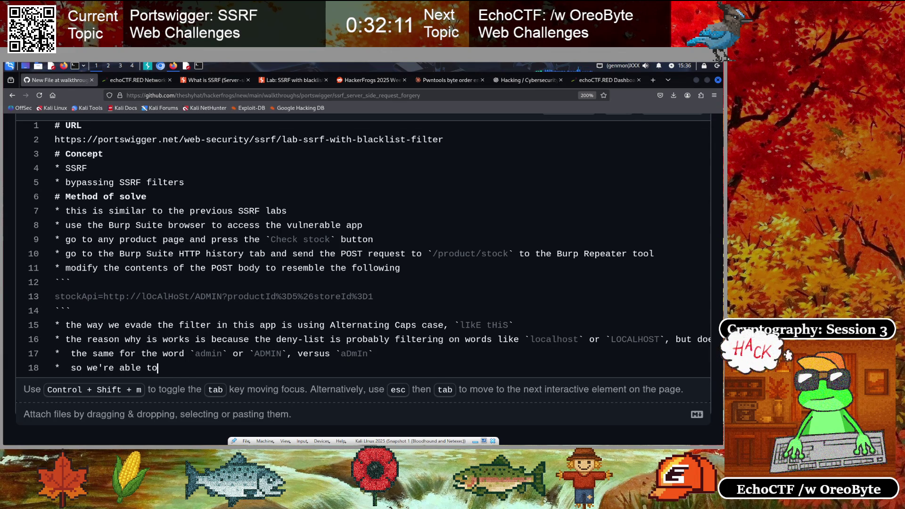
pyautogui.write(' acces s')
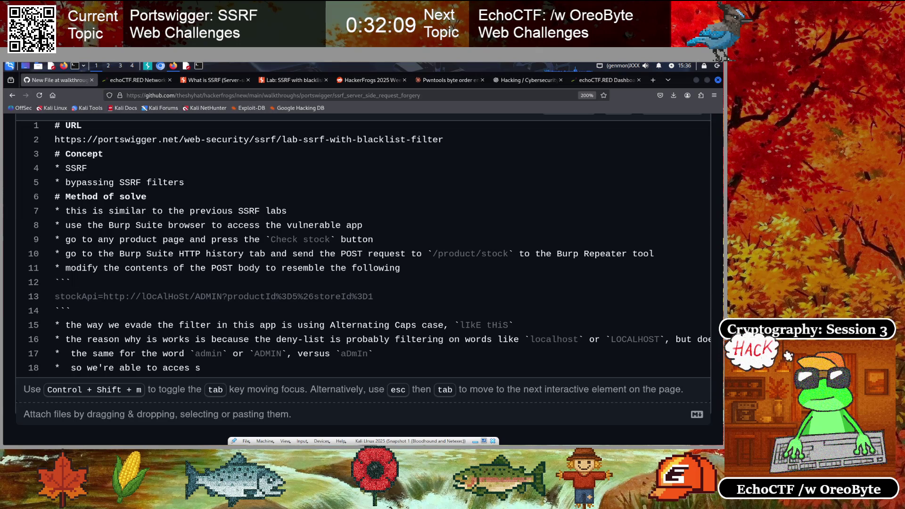
pyautogui.press('BackSpace')
pyautogui.write('the')
pyautogui.write('n pa')
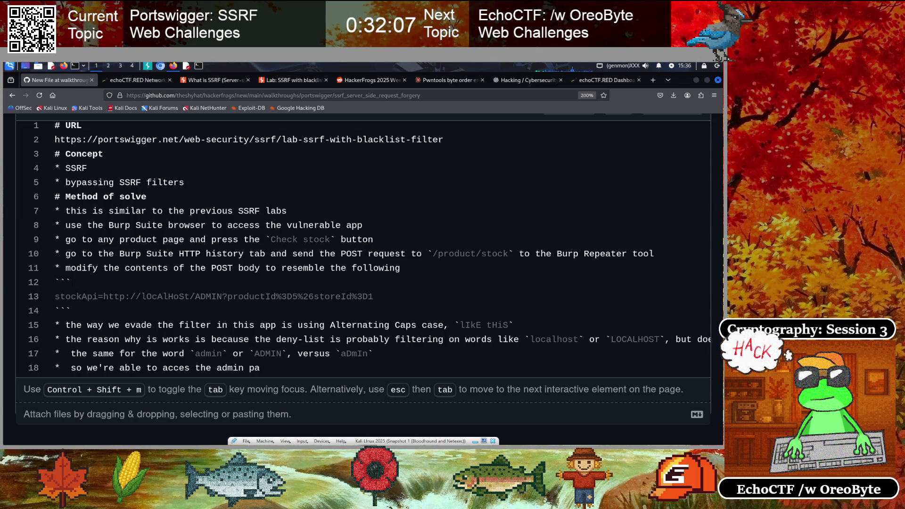
pyautogui.write('nel. all')
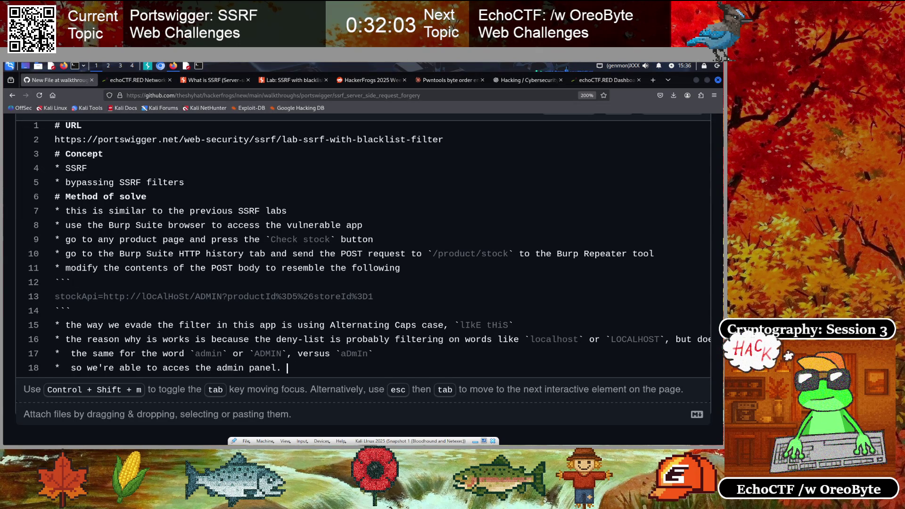
pyautogui.write('l we need to ')
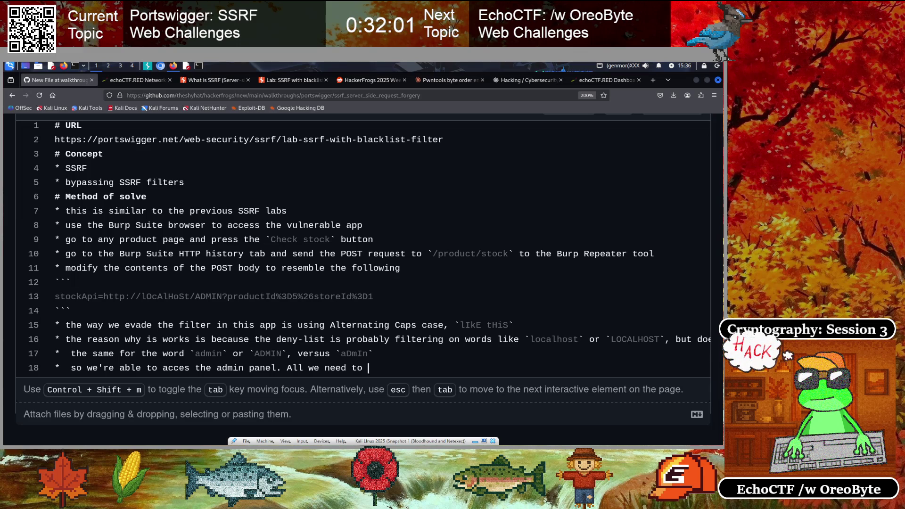
pyautogui.write('now is de')
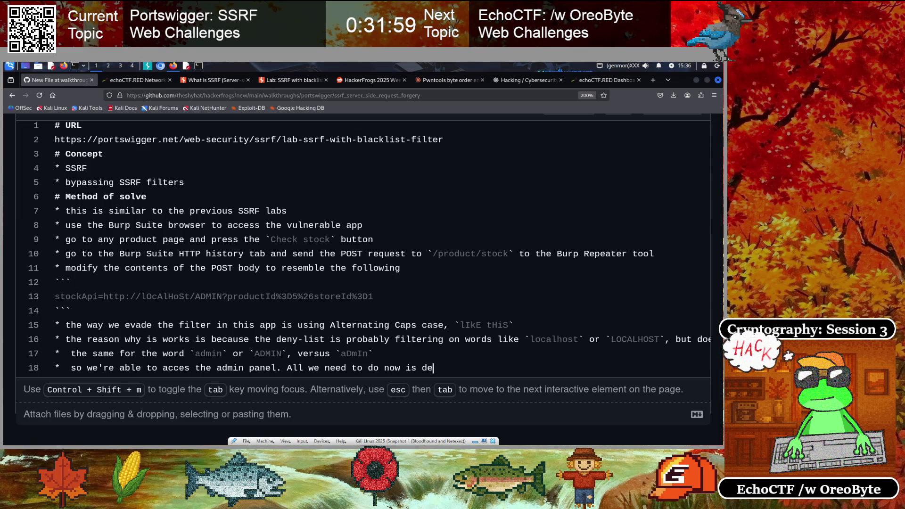
pyautogui.write('carl')
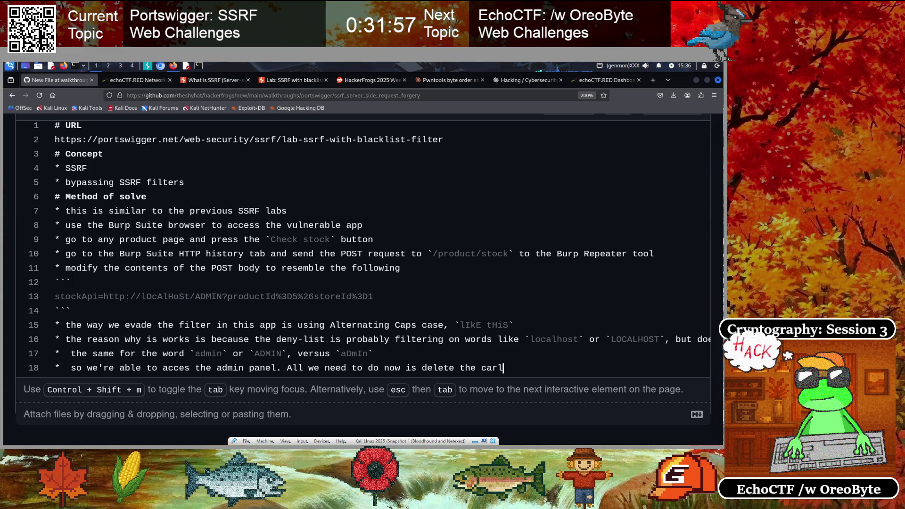
pyautogui.write('ser, we can do')
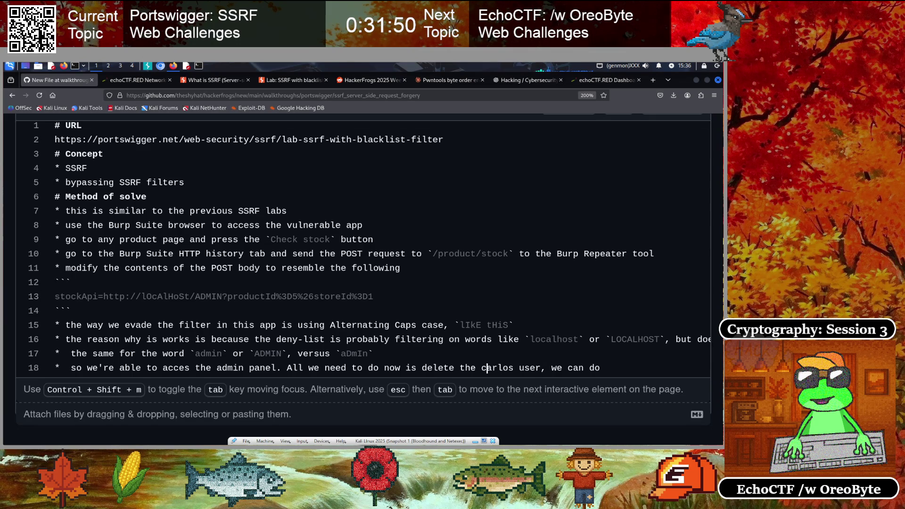
pyautogui.write('`')
pyautogui.write('`')
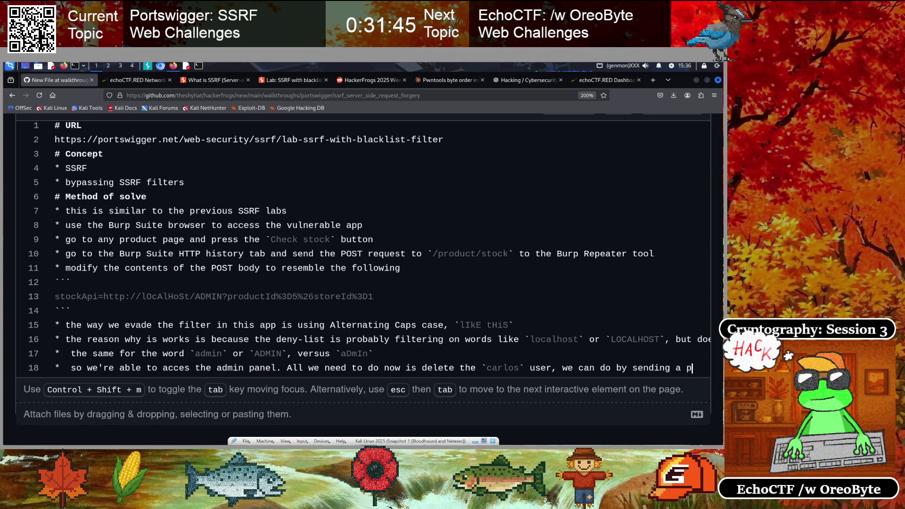
pyautogui.write('ST request with t')
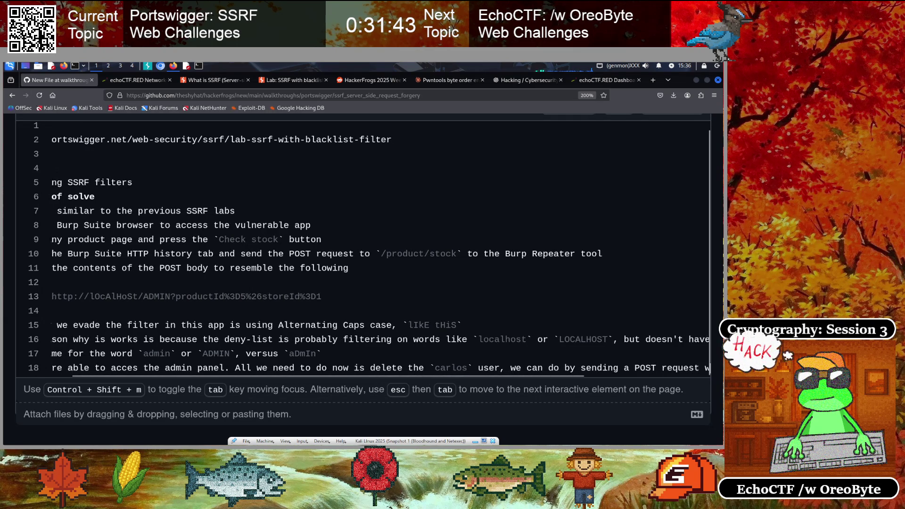
pyautogui.write('he followin')
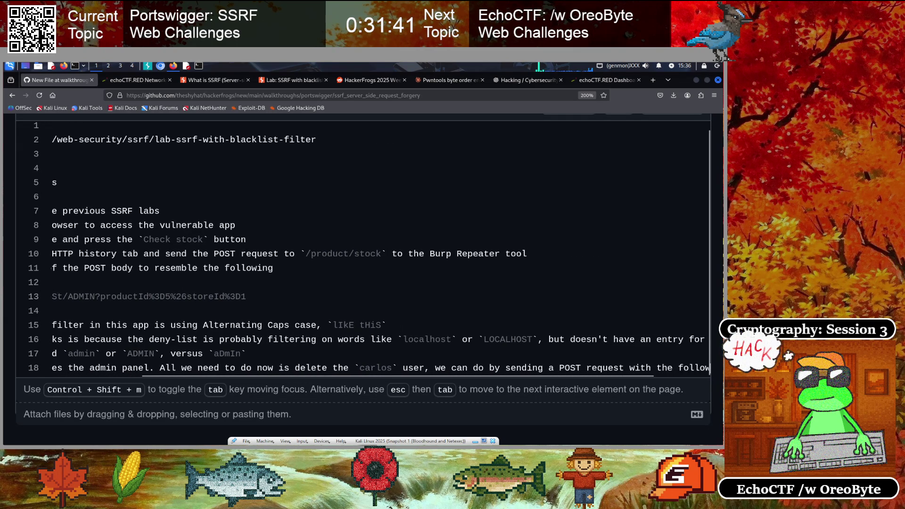
pyautogui.write('g POST ')
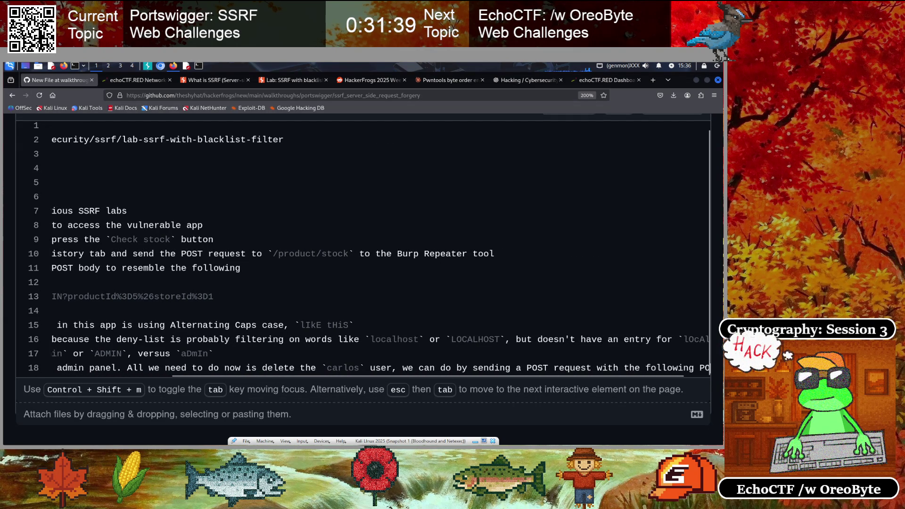
pyautogui.write('body')
pyautogui.press('Return')
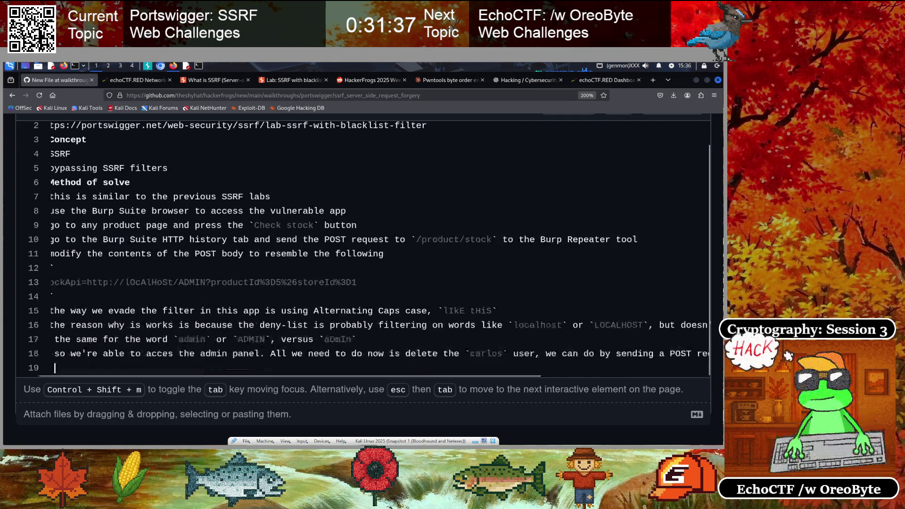
pyautogui.press('Return')
pyautogui.write('`')
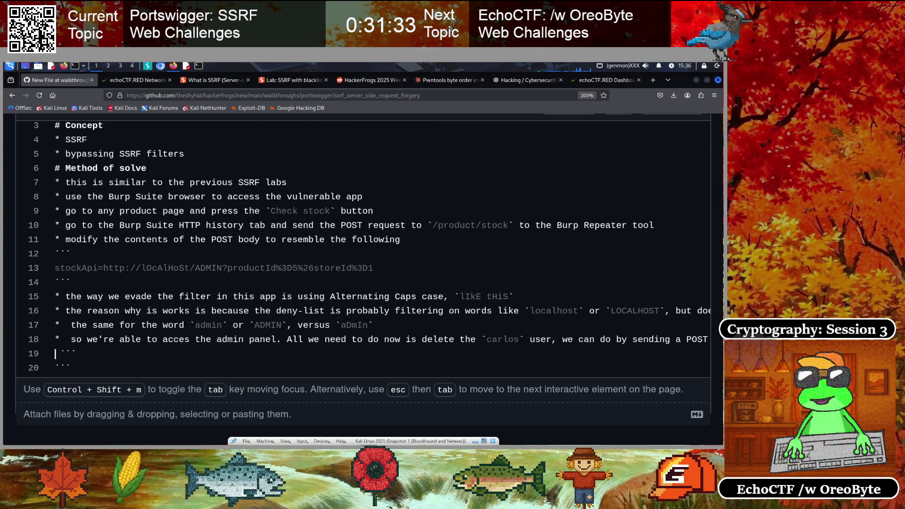
pyautogui.press('Down')
pyautogui.press('BackSpace')
pyautogui.press('BackSpace')
pyautogui.press('BackSpace')
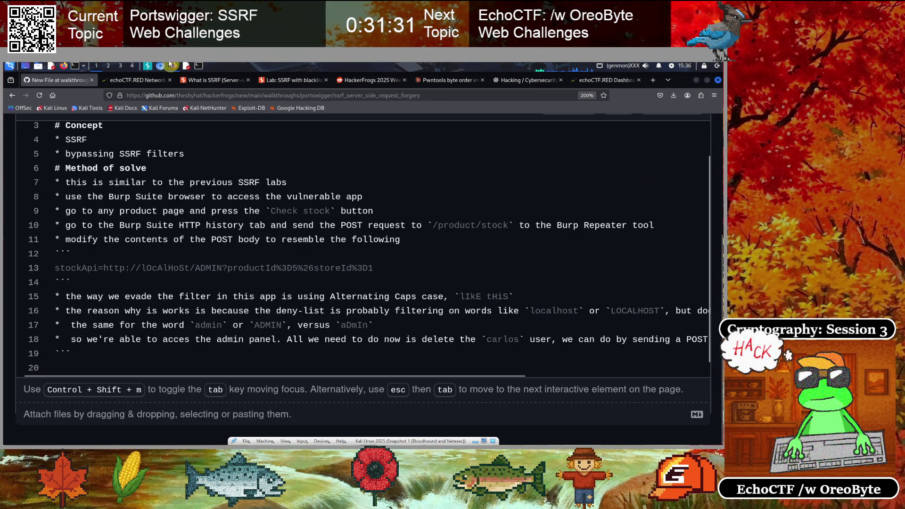
# Copy the stockApi delete-user request body from Burp Repeater into the walkthrough's code block
pyautogui.click(149, 66)
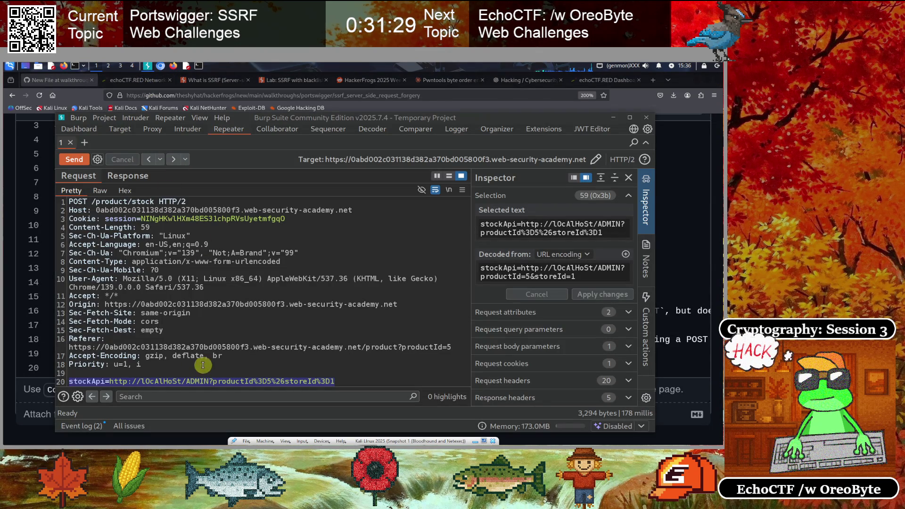
pyautogui.click(174, 159)
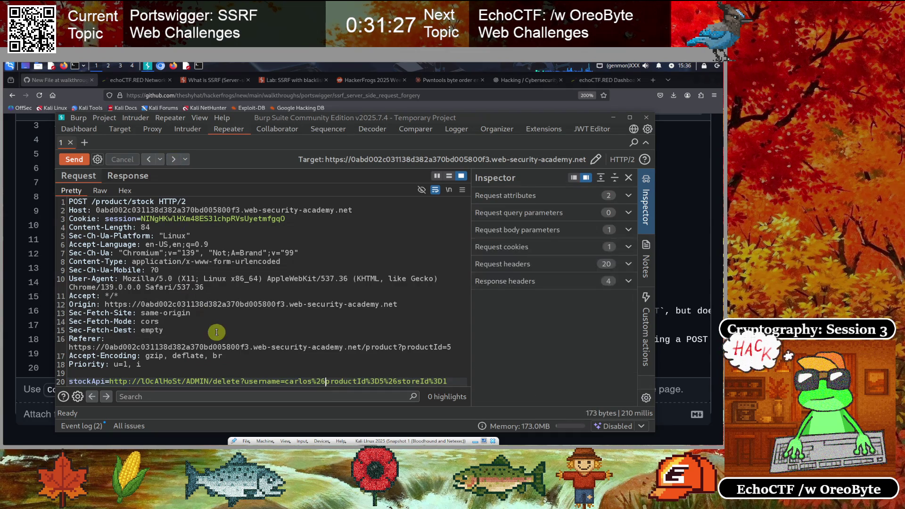
pyautogui.click(446, 380)
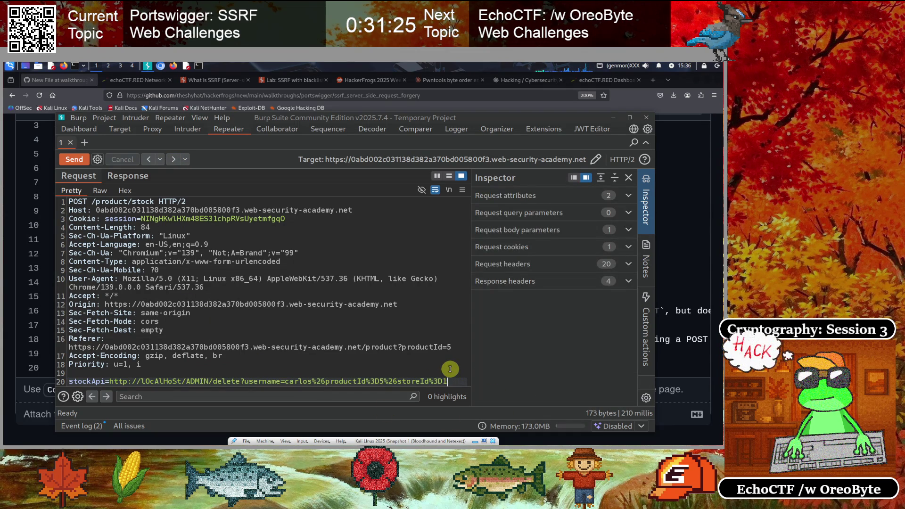
pyautogui.hotkey('shift', 'Home')
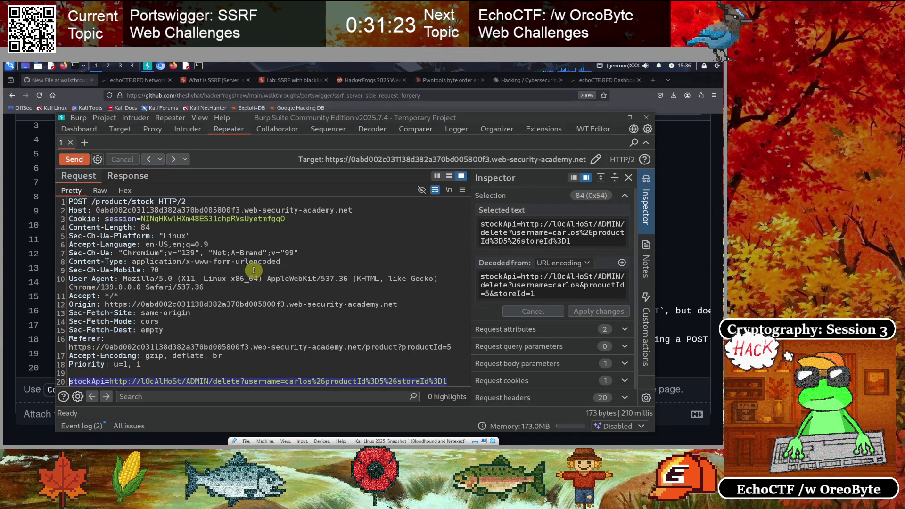
pyautogui.click(172, 68)
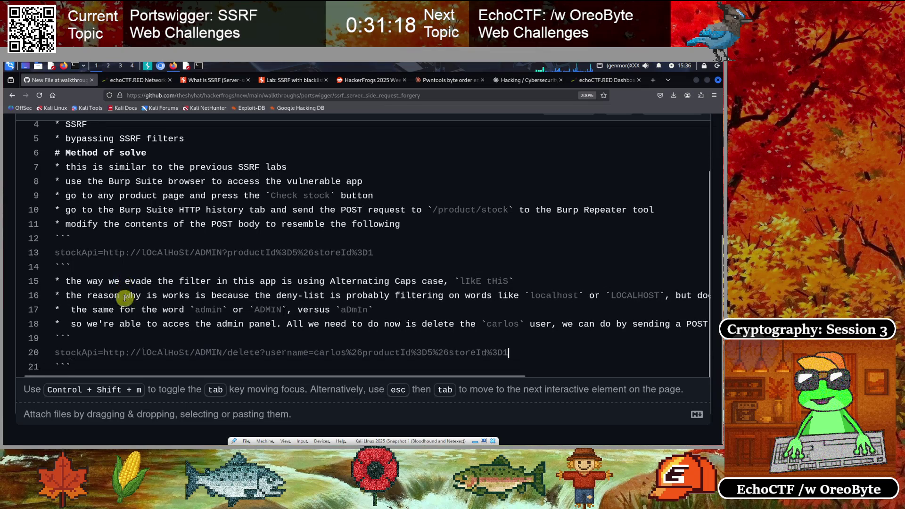
# Commit 03_SSRF_with_blacklist-based_input_filter.md into the ssrf_server_side_request_forgery folder
pyautogui.scroll(2, 615, 294)
pyautogui.scroll(3, 615, 295)
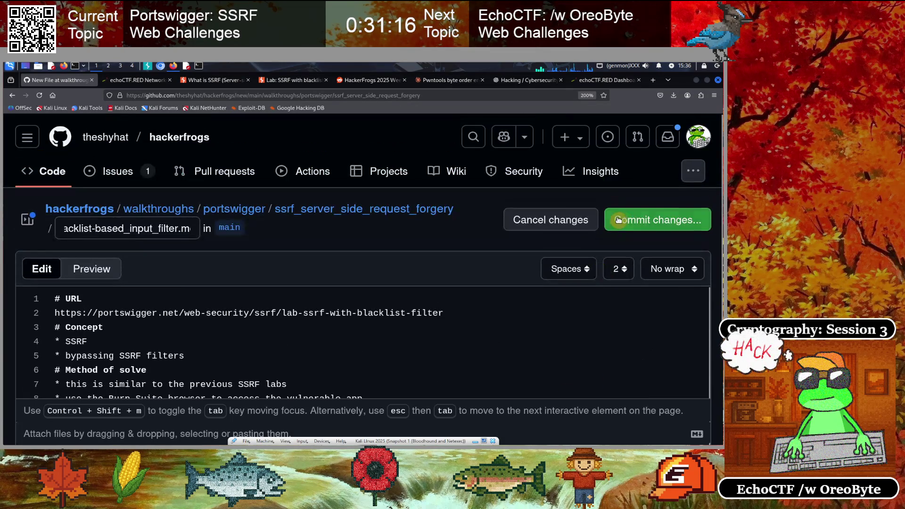
pyautogui.click(638, 220)
pyautogui.click(436, 400)
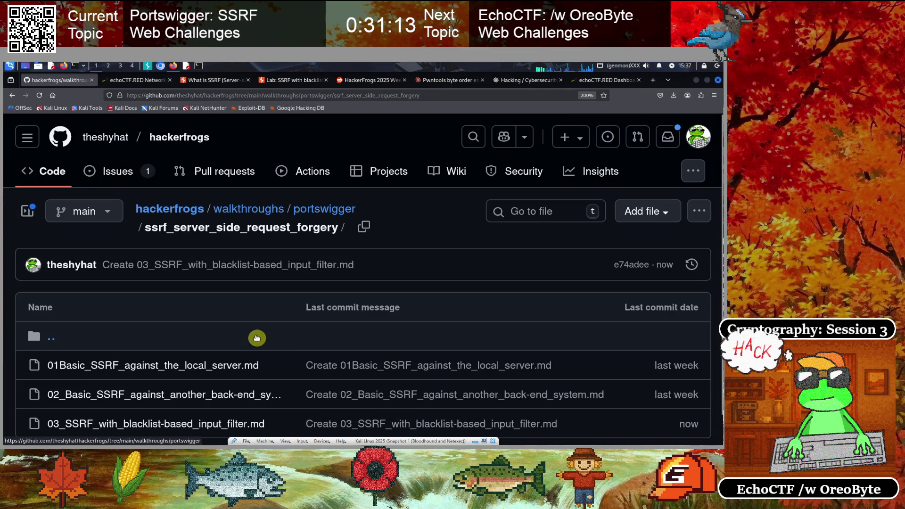
pyautogui.scroll(-1, 255, 338)
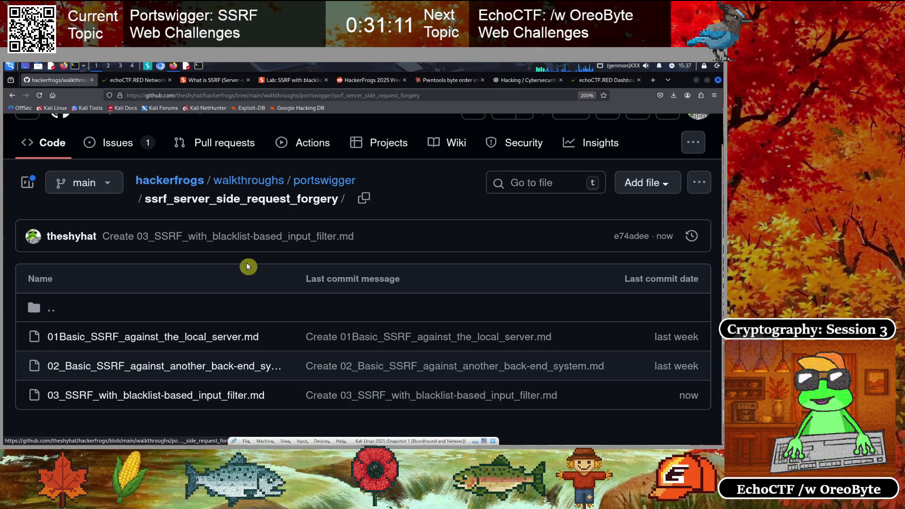
# Read through the committed 21-line 03 walkthrough, then bring up the blacklist-filter lab page
pyautogui.click(115, 399)
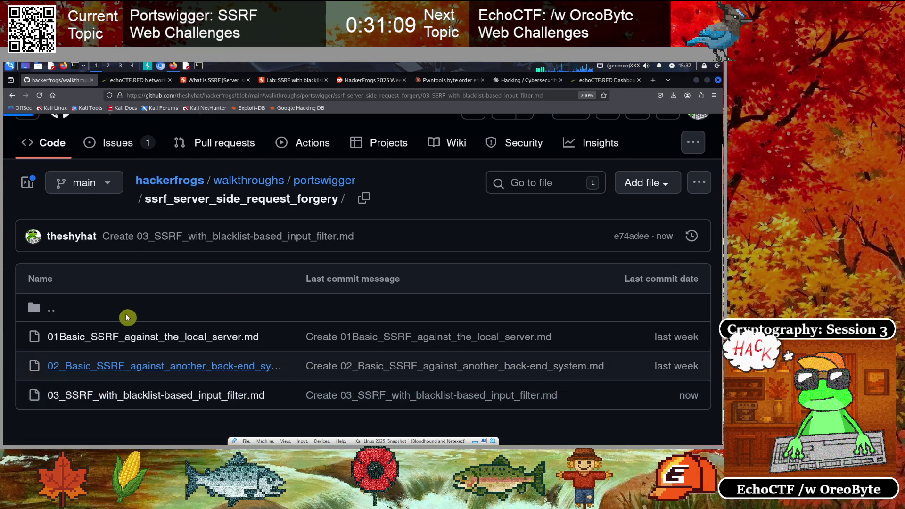
pyautogui.scroll(-5, 126, 288)
pyautogui.scroll(-5, 154, 303)
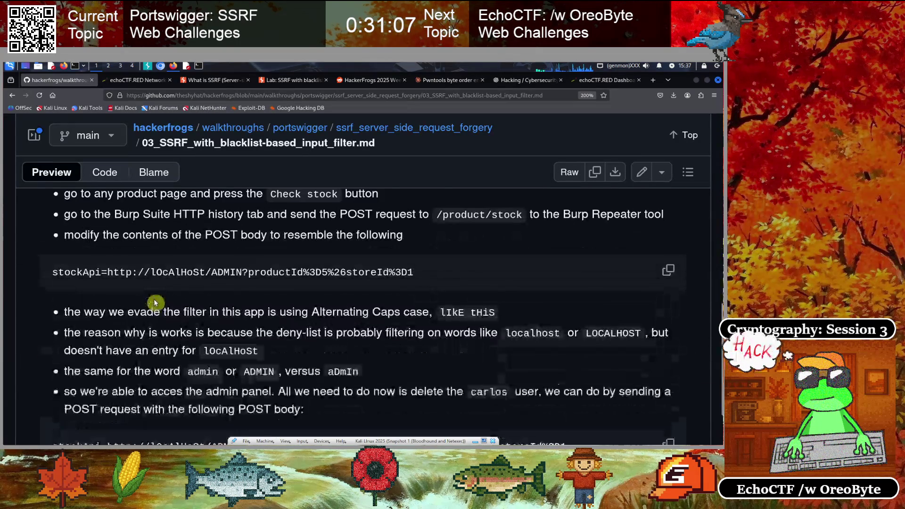
pyautogui.scroll(5, 118, 300)
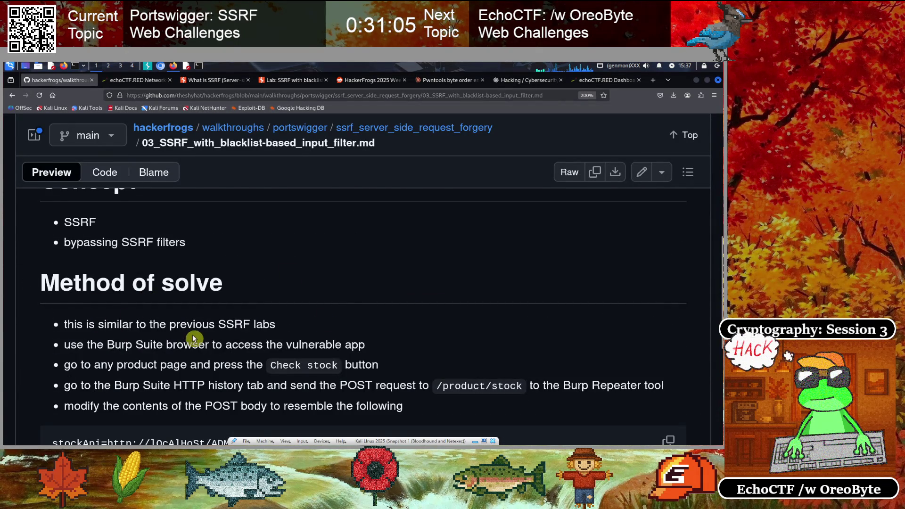
pyautogui.scroll(5, 178, 337)
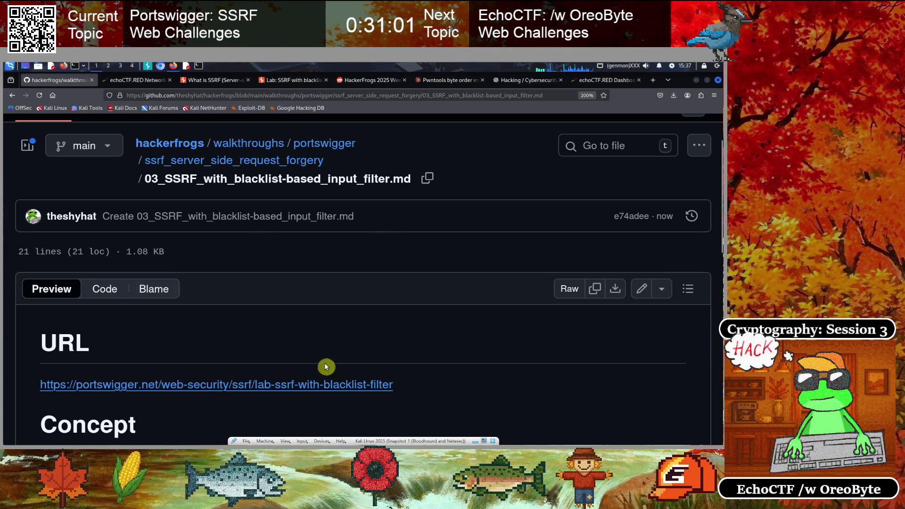
pyautogui.scroll(-8, 250, 330)
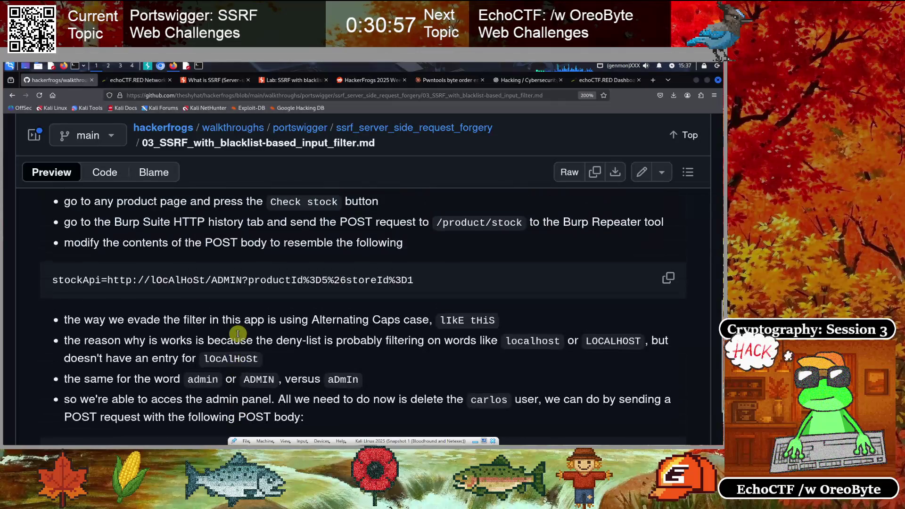
pyautogui.scroll(-2, 237, 333)
pyautogui.scroll(7, 283, 310)
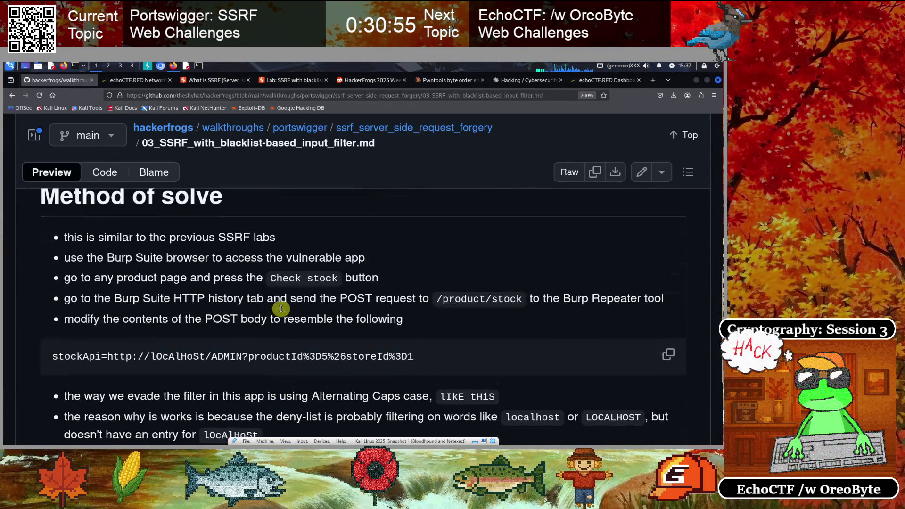
pyautogui.scroll(2, 283, 313)
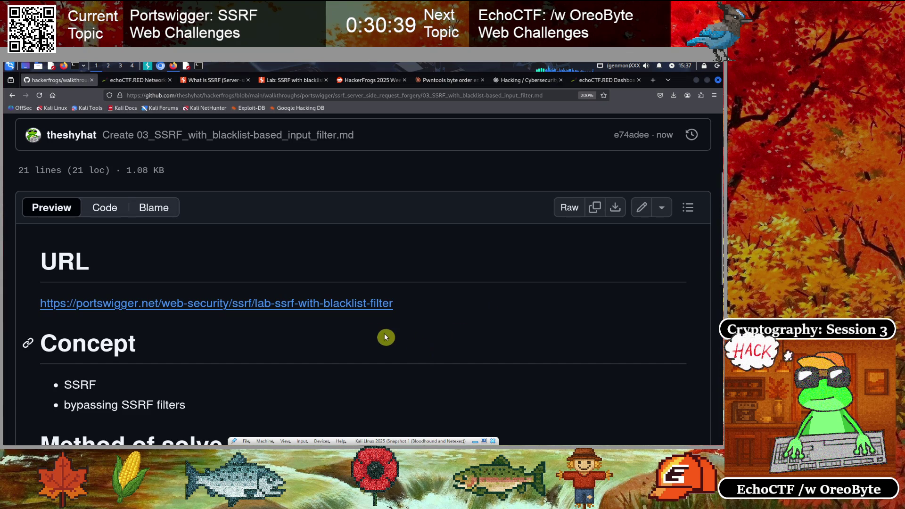
pyautogui.scroll(-5, 374, 334)
pyautogui.scroll(-3, 322, 312)
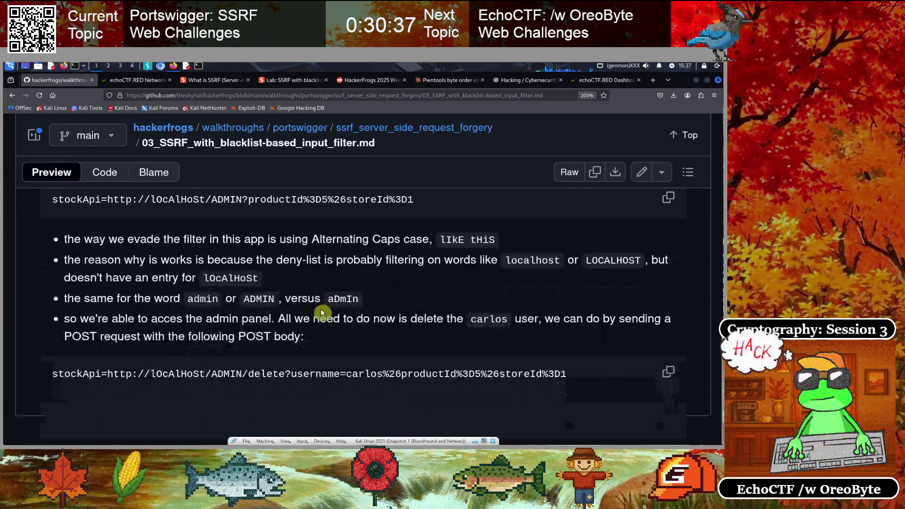
pyautogui.scroll(8, 322, 312)
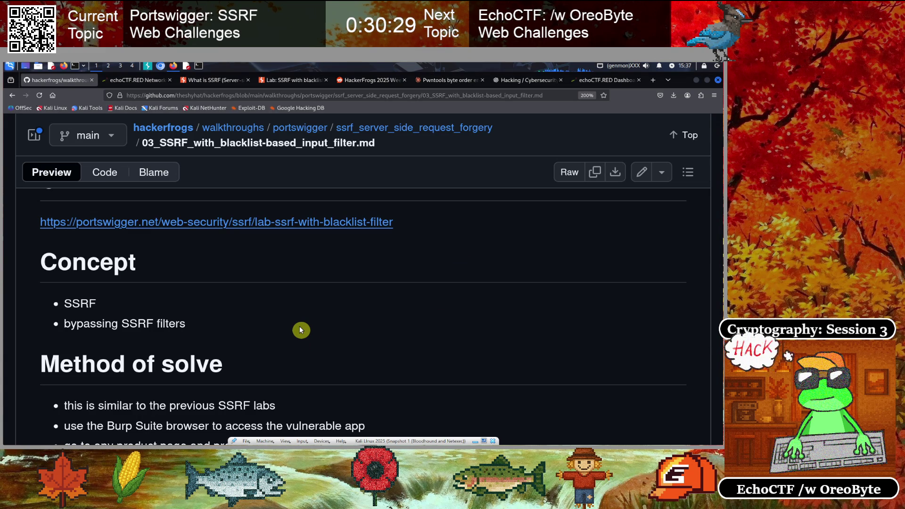
pyautogui.scroll(5, 300, 330)
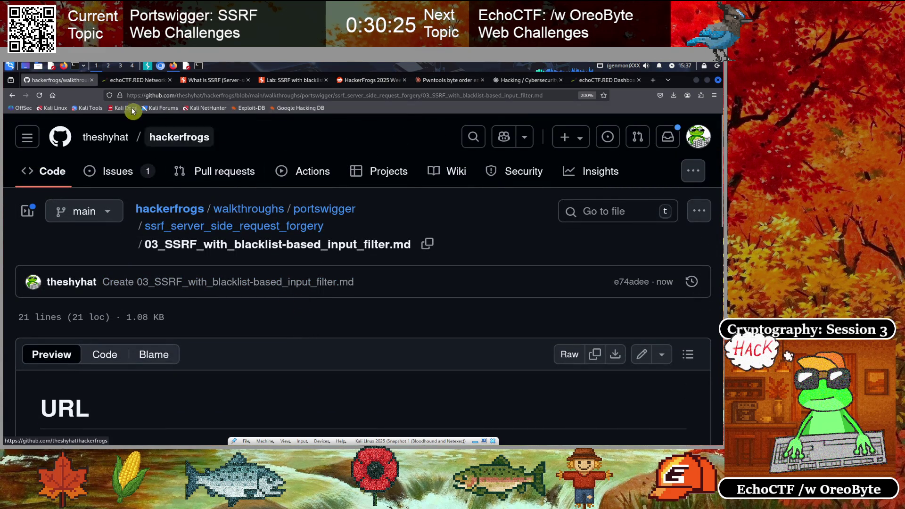
pyautogui.click(267, 84)
# Close the blacklist lab tab and scroll the What is SSRF? article to whitelist-based input filters
pyautogui.scroll(3, 451, 233)
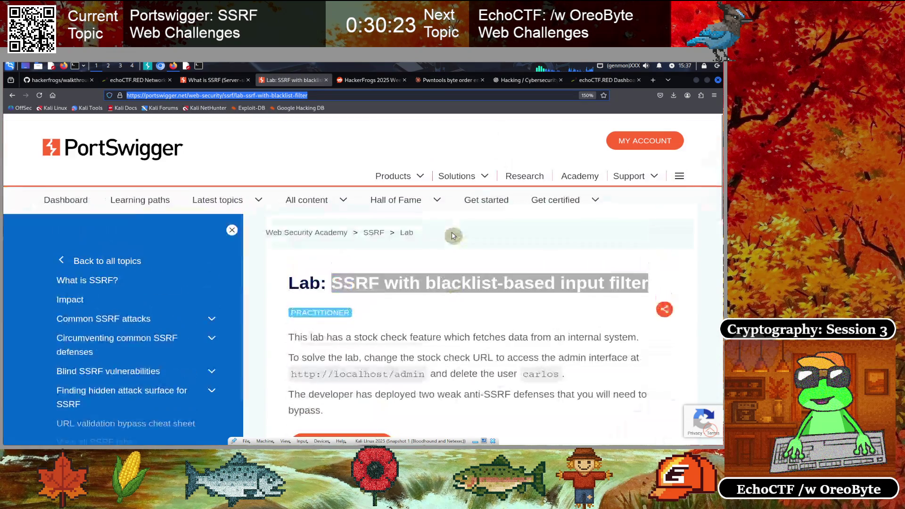
pyautogui.scroll(-3, 454, 236)
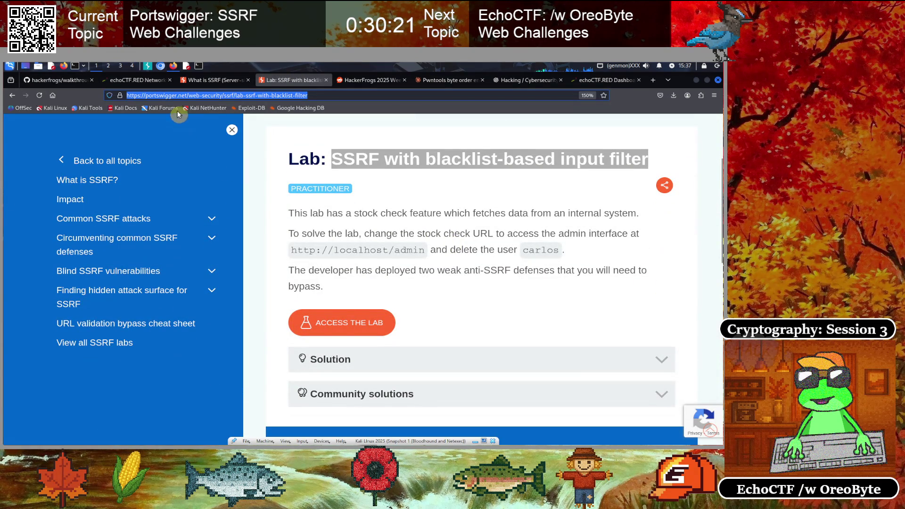
pyautogui.click(326, 79)
pyautogui.click(221, 80)
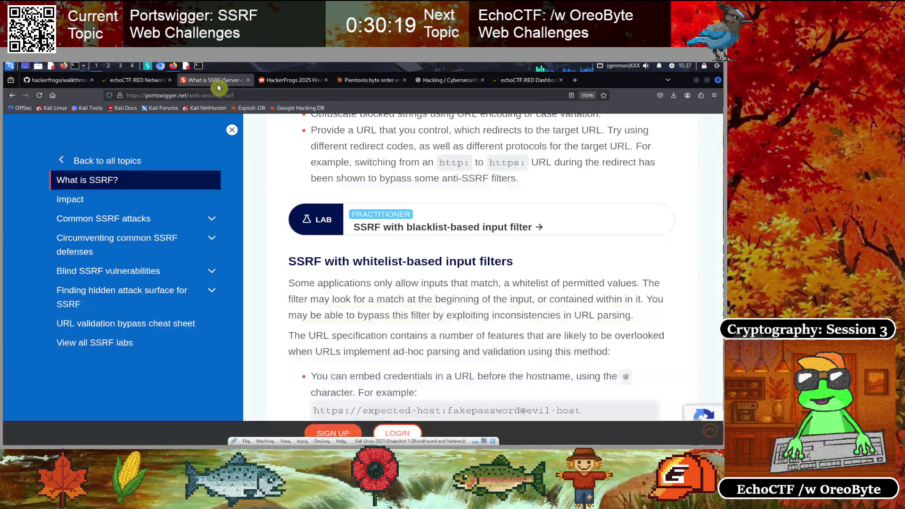
pyautogui.scroll(-2, 446, 283)
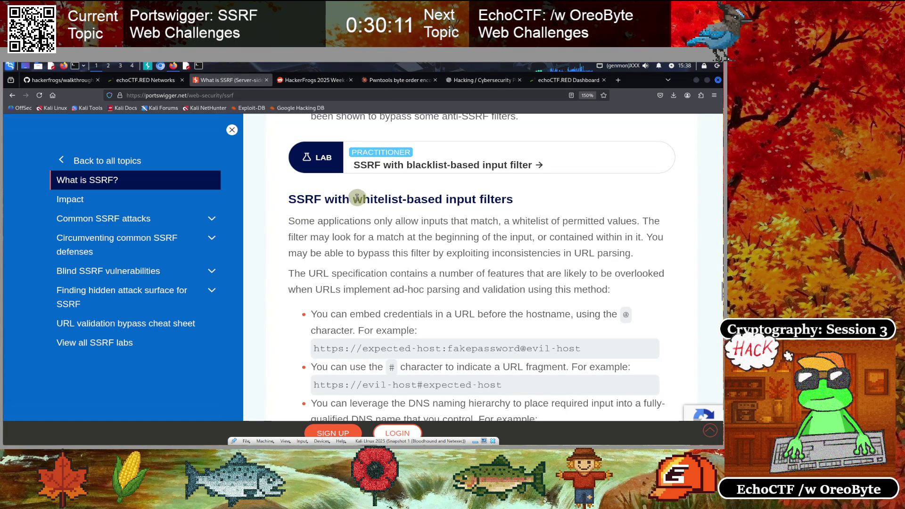
pyautogui.moveTo(352, 199); pyautogui.dragTo(503, 198)
pyautogui.click(361, 215)
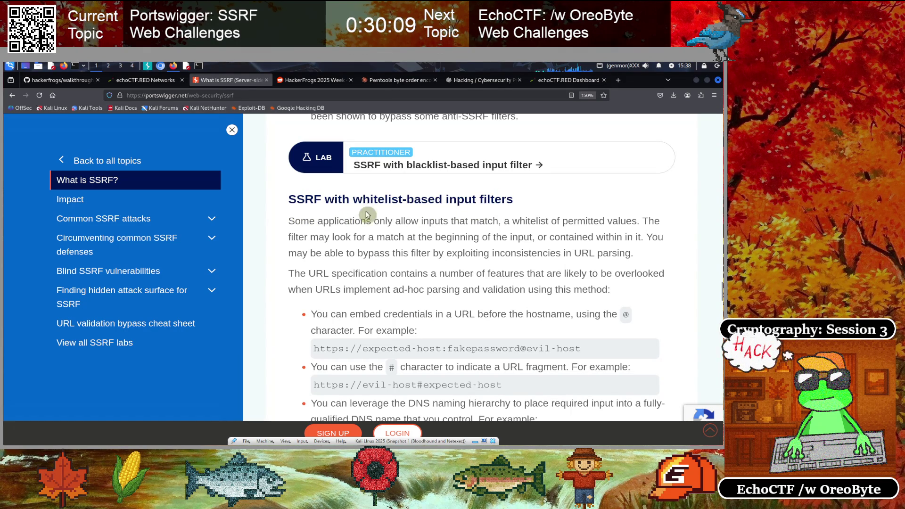
pyautogui.scroll(-2, 458, 232)
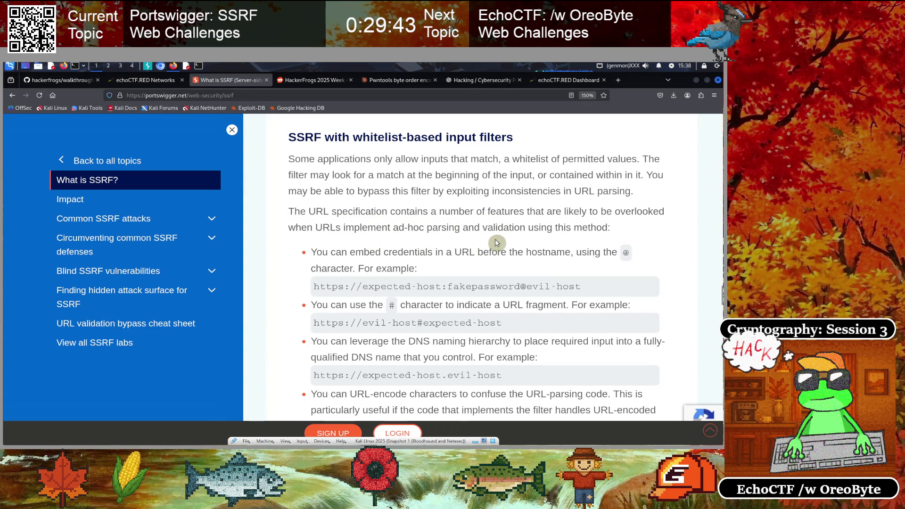
pyautogui.scroll(-3, 583, 241)
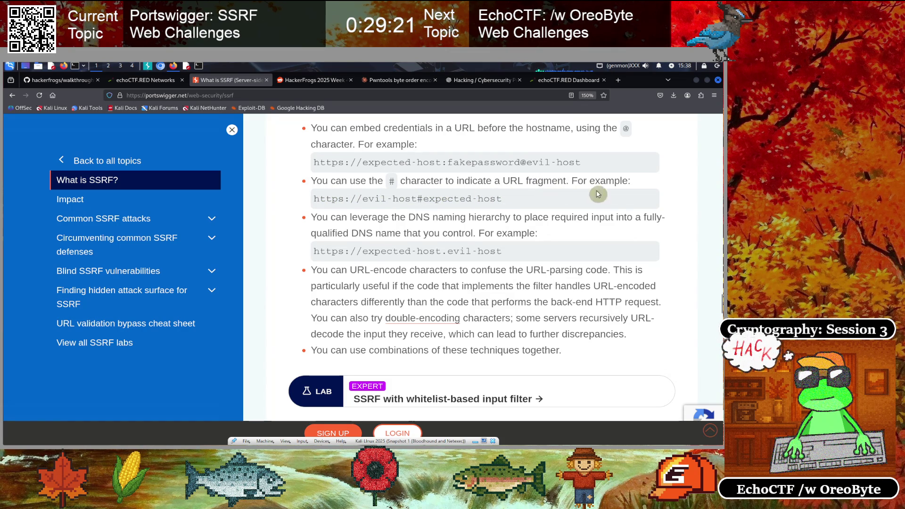
pyautogui.moveTo(417, 199); pyautogui.dragTo(502, 200)
pyautogui.click(375, 216)
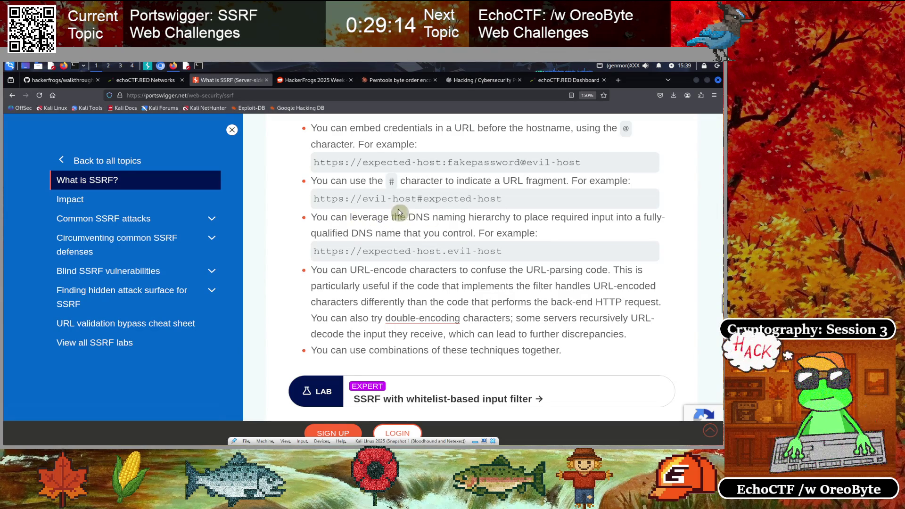
pyautogui.moveTo(418, 198); pyautogui.dragTo(502, 199)
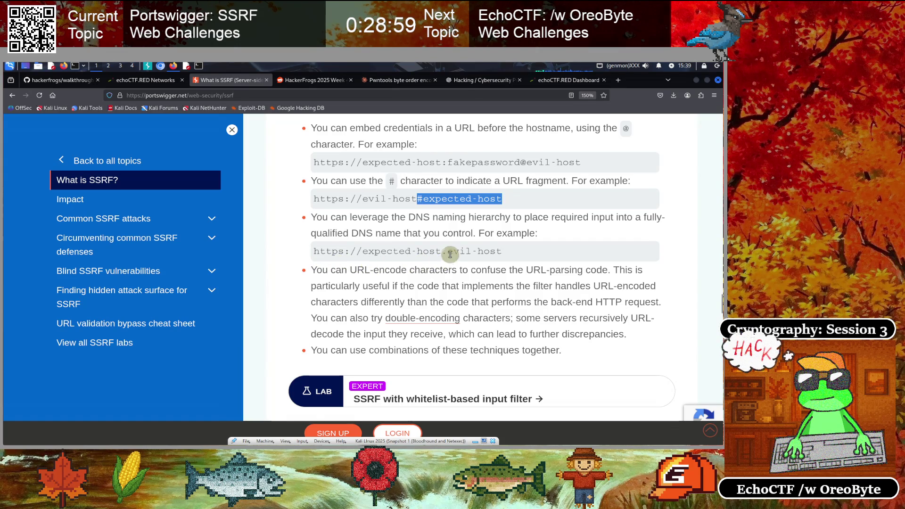
pyautogui.moveTo(448, 252)
pyautogui.mouseDown()
pyautogui.moveTo(473, 250)
pyautogui.moveTo(498, 266)
pyautogui.mouseUp()
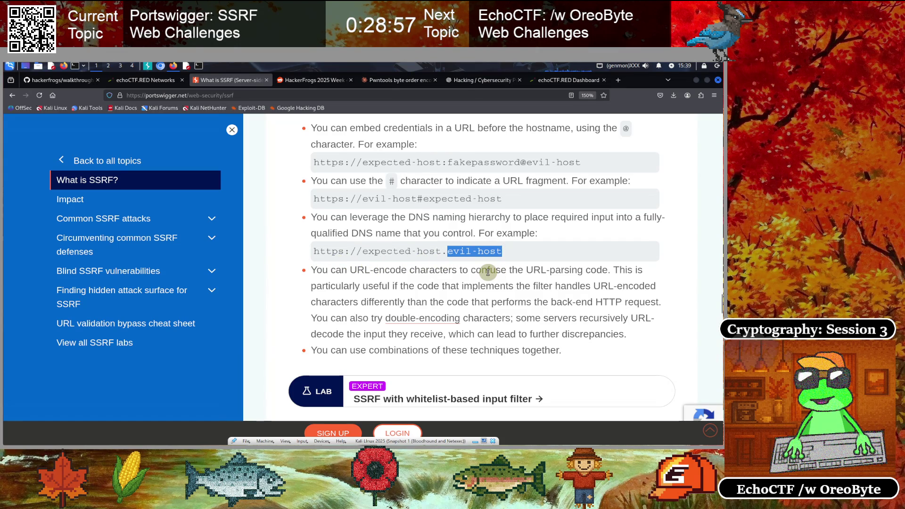
pyautogui.scroll(-2, 488, 271)
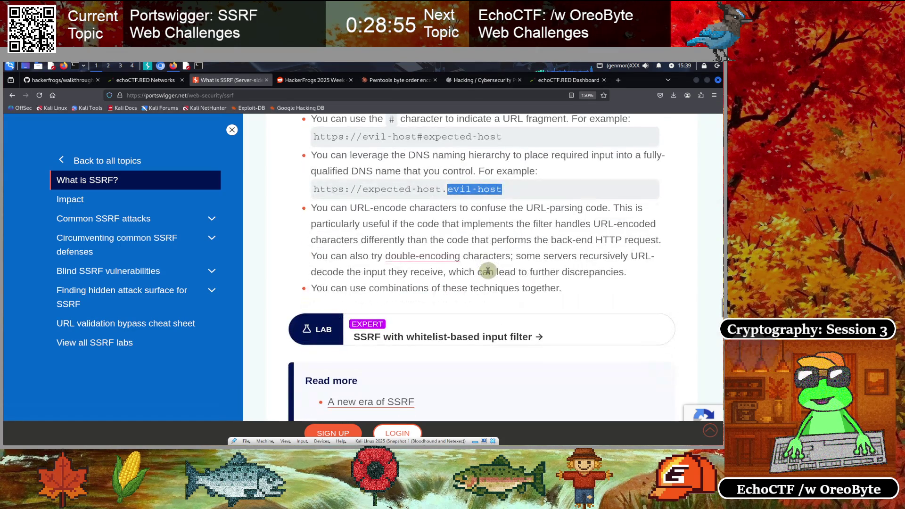
pyautogui.click(479, 255)
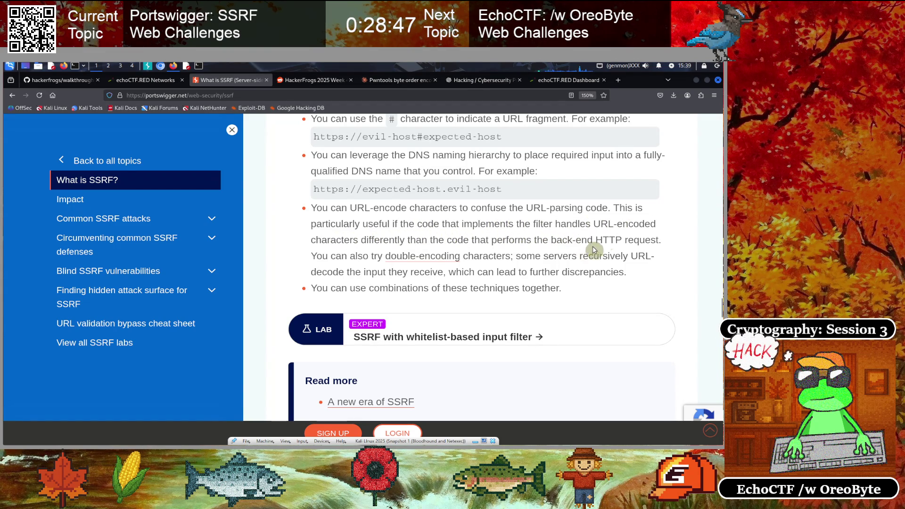
pyautogui.moveTo(341, 240)
pyautogui.mouseDown()
pyautogui.moveTo(476, 251)
pyautogui.moveTo(634, 241)
pyautogui.mouseUp()
pyautogui.click(528, 250)
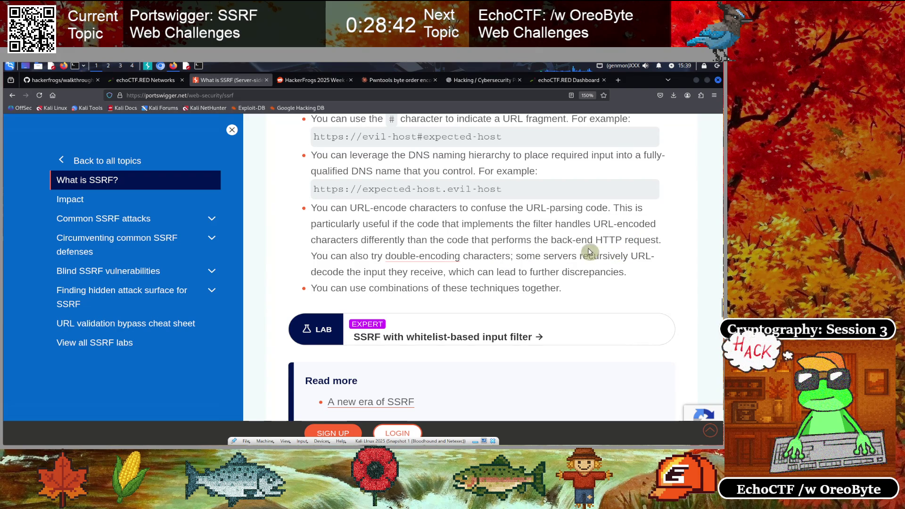
pyautogui.moveTo(324, 265)
pyautogui.mouseDown()
pyautogui.moveTo(333, 257)
pyautogui.moveTo(571, 256)
pyautogui.mouseUp()
pyautogui.click(452, 283)
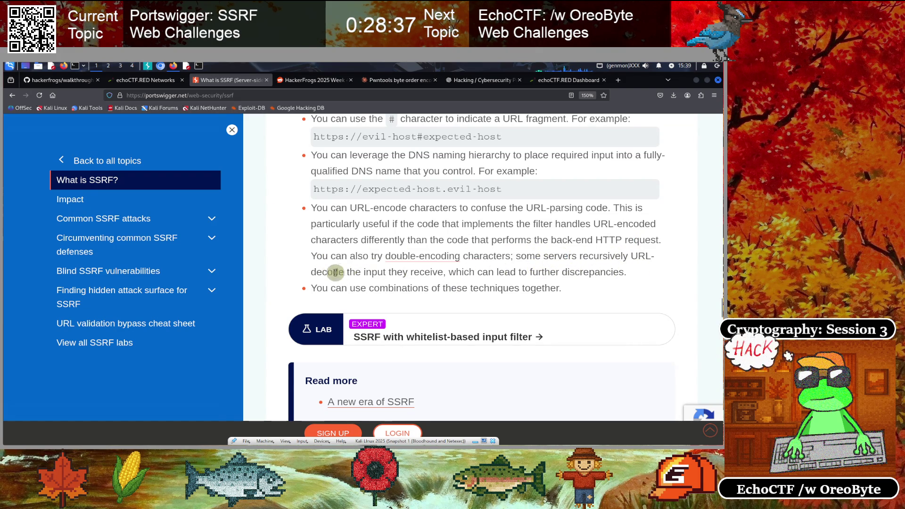
pyautogui.moveTo(315, 274); pyautogui.dragTo(620, 273)
pyautogui.click(470, 286)
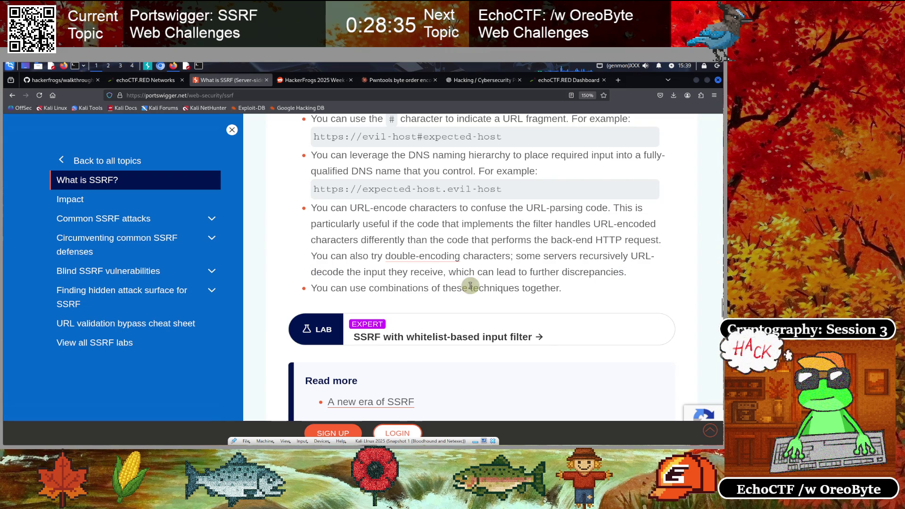
pyautogui.moveTo(433, 277); pyautogui.dragTo(598, 272)
pyautogui.click(401, 285)
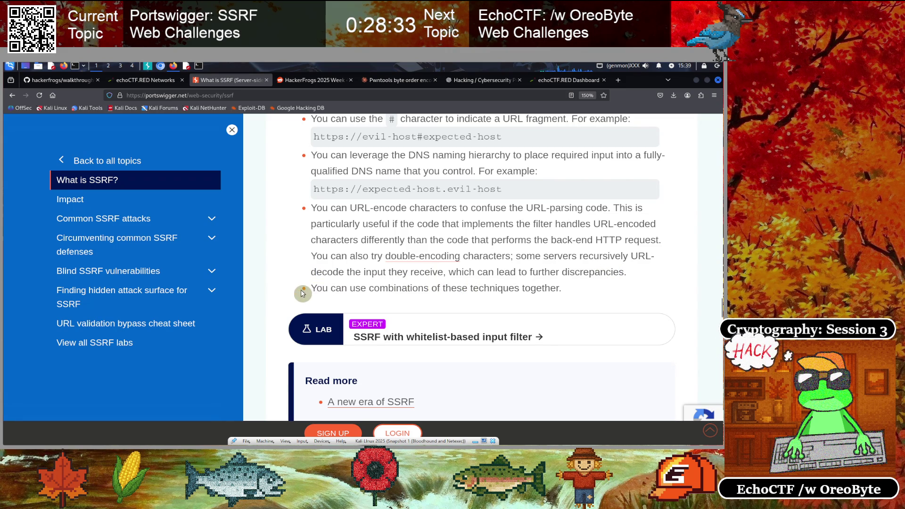
pyautogui.moveTo(557, 289); pyautogui.dragTo(329, 289)
pyautogui.scroll(-2, 480, 283)
pyautogui.scroll(-2, 480, 283)
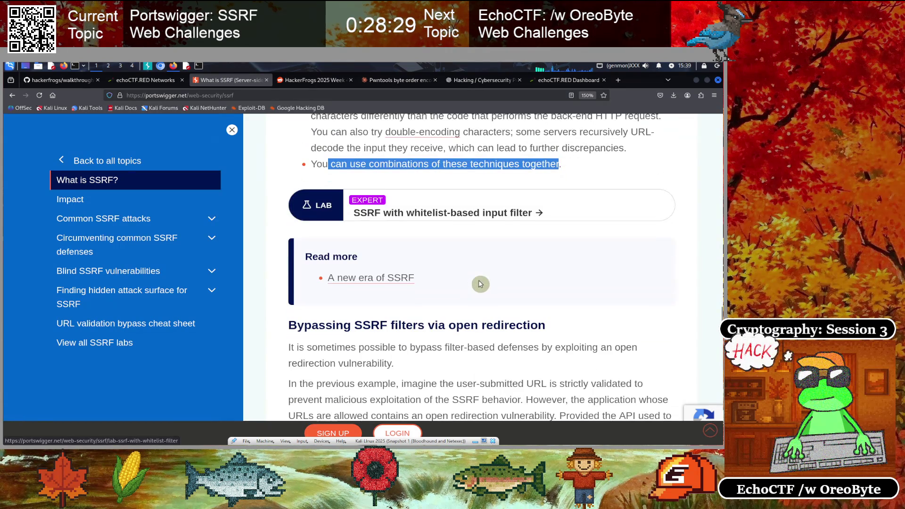
pyautogui.scroll(2, 481, 283)
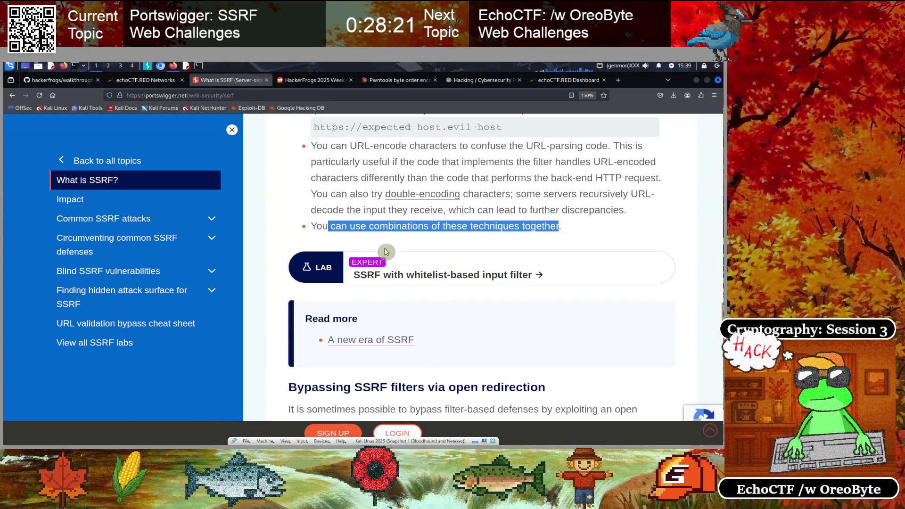
pyautogui.doubleClick(358, 260)
pyautogui.click(432, 257)
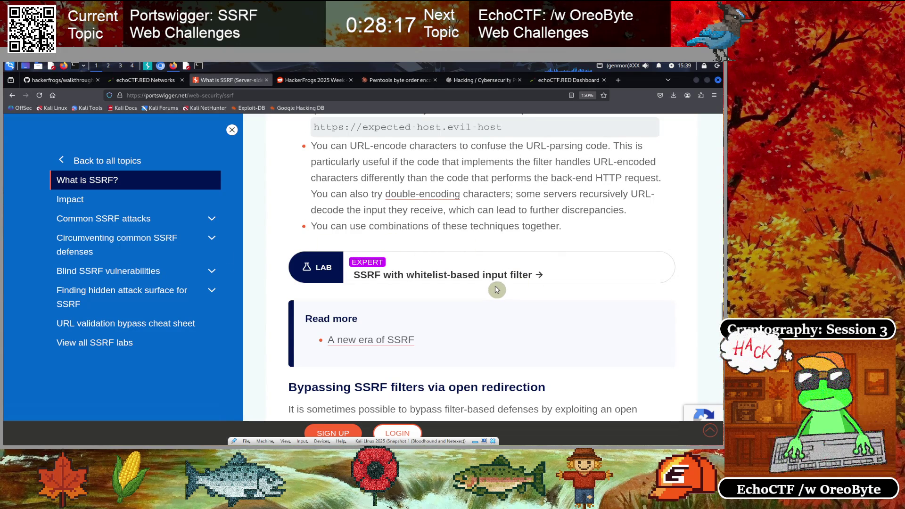
# Read 'Bypassing SSRF filters via open redirection', highlighting key phrases, down to the /product/nextProduct examples
pyautogui.scroll(-5, 475, 289)
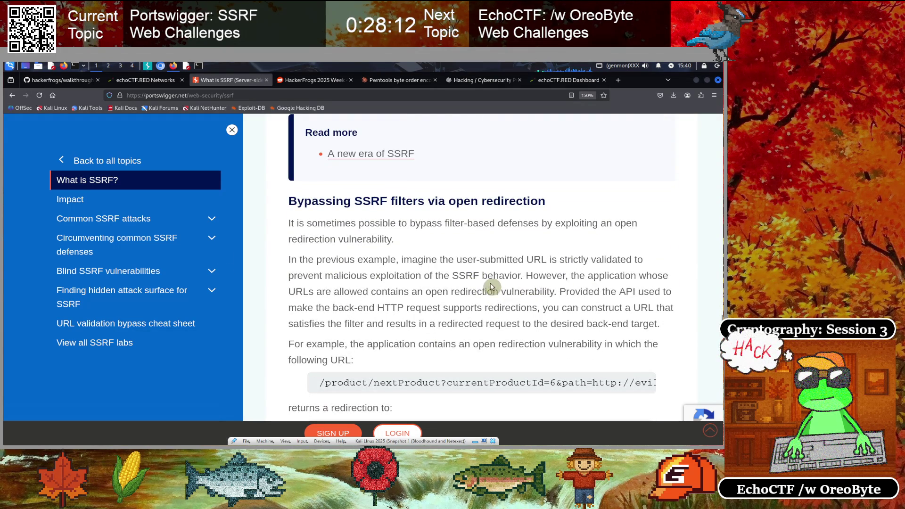
pyautogui.scroll(-8, 471, 278)
pyautogui.scroll(-3, 471, 278)
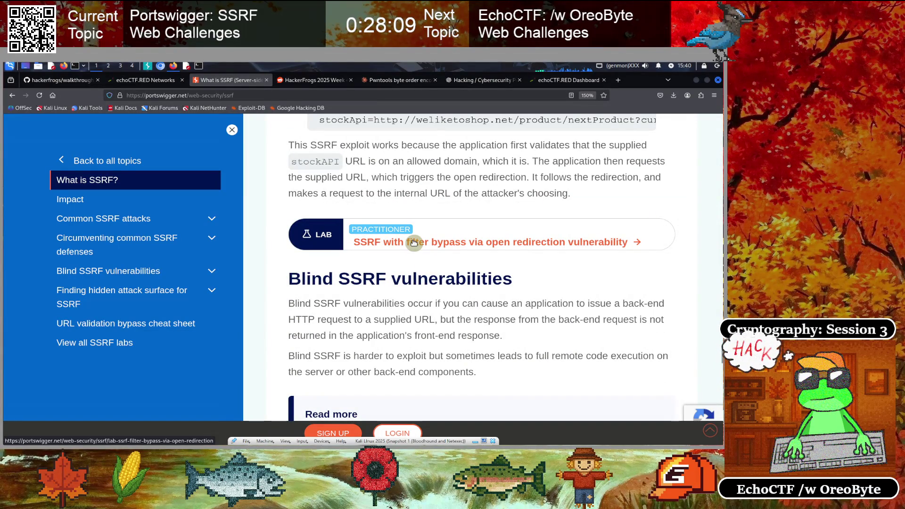
pyautogui.scroll(10, 413, 241)
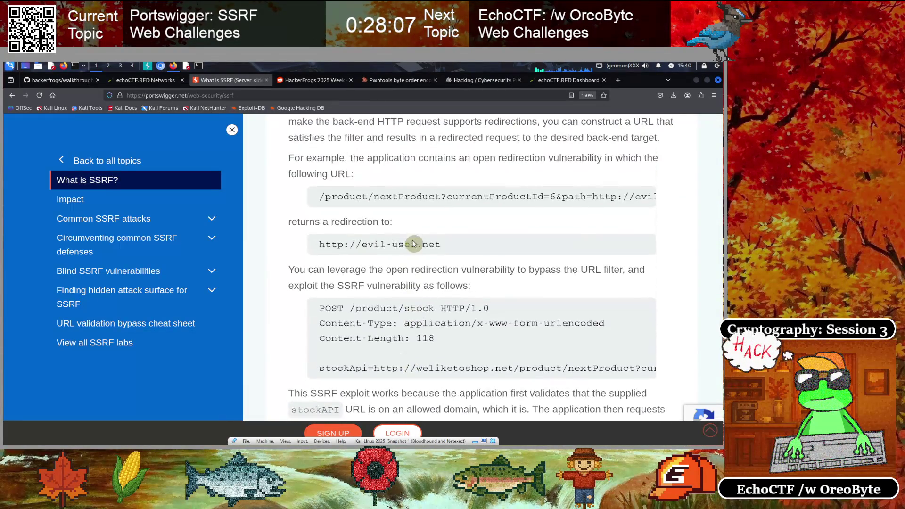
pyautogui.scroll(1, 413, 240)
pyautogui.moveTo(297, 201); pyautogui.dragTo(550, 207)
pyautogui.click(402, 239)
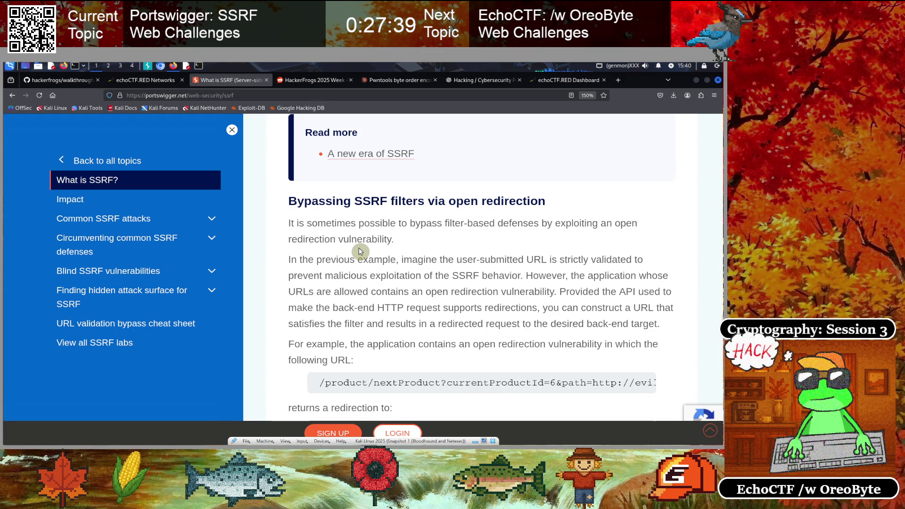
pyautogui.scroll(-2, 361, 251)
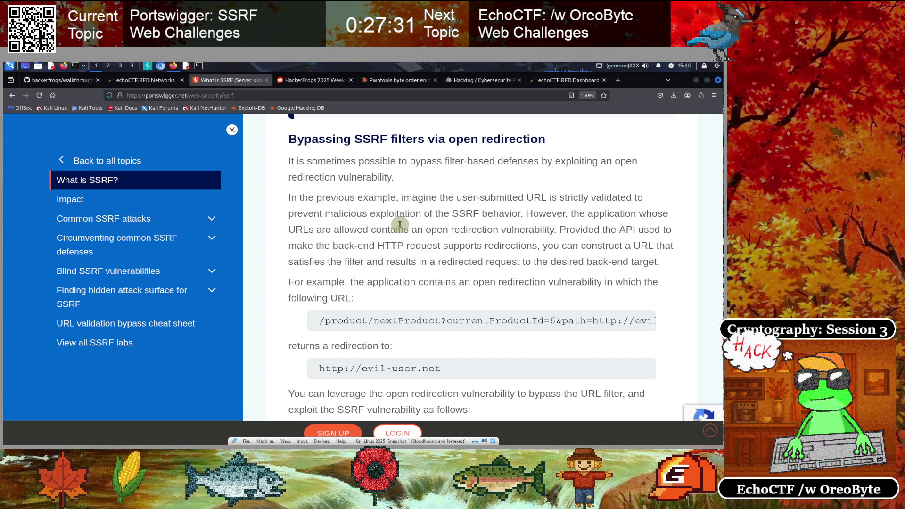
pyautogui.moveTo(362, 214); pyautogui.dragTo(437, 217)
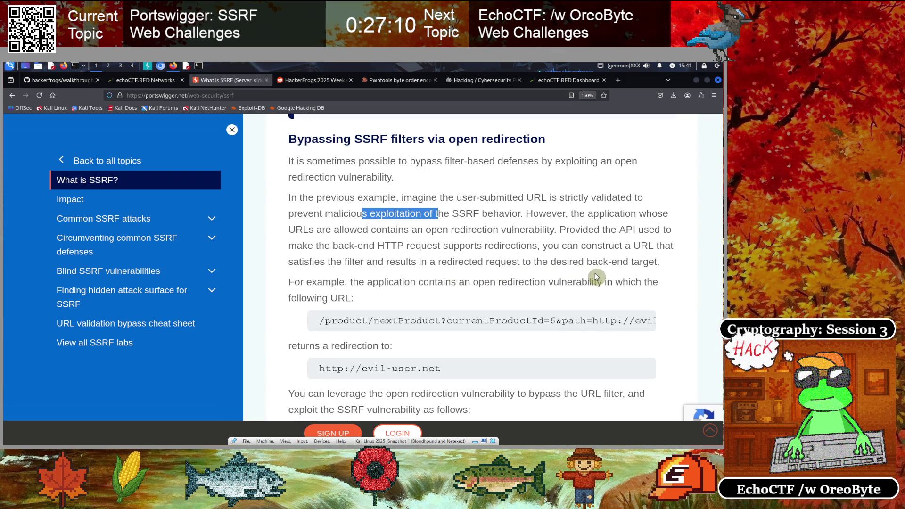
pyautogui.moveTo(658, 261); pyautogui.dragTo(343, 262)
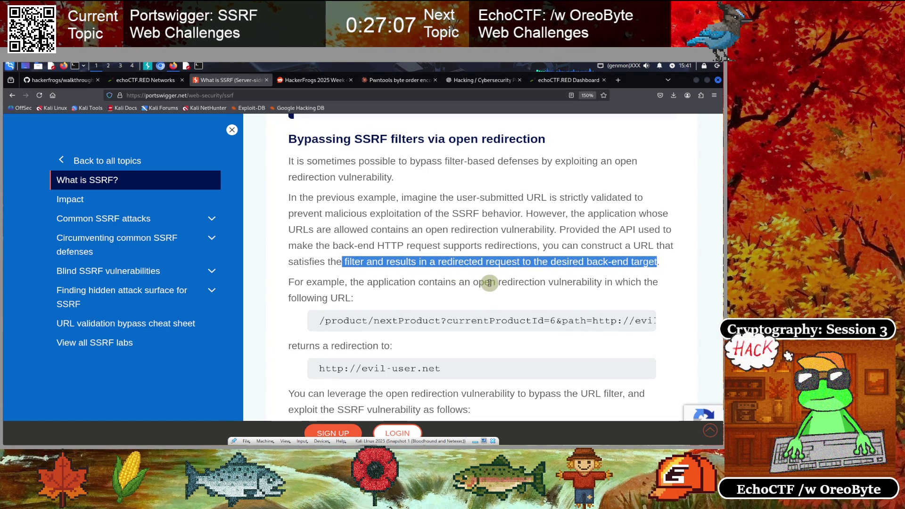
pyautogui.scroll(-3, 488, 242)
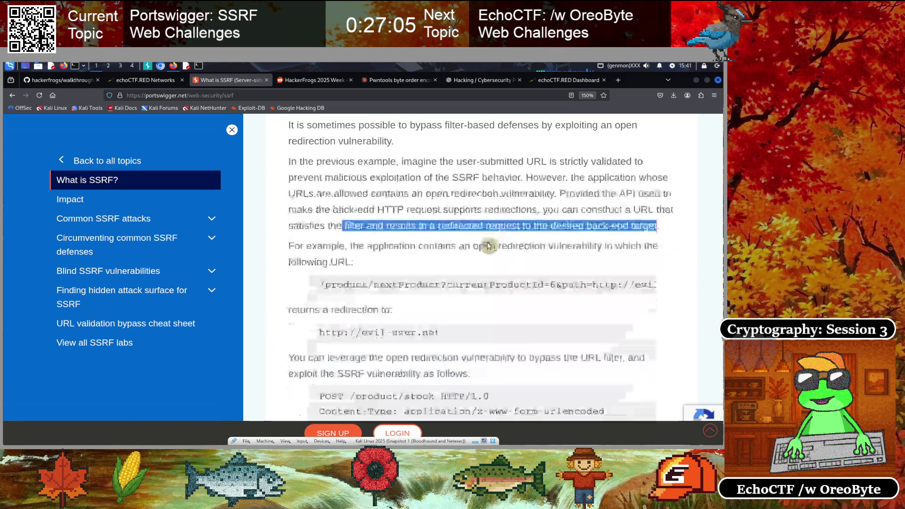
pyautogui.click(337, 174)
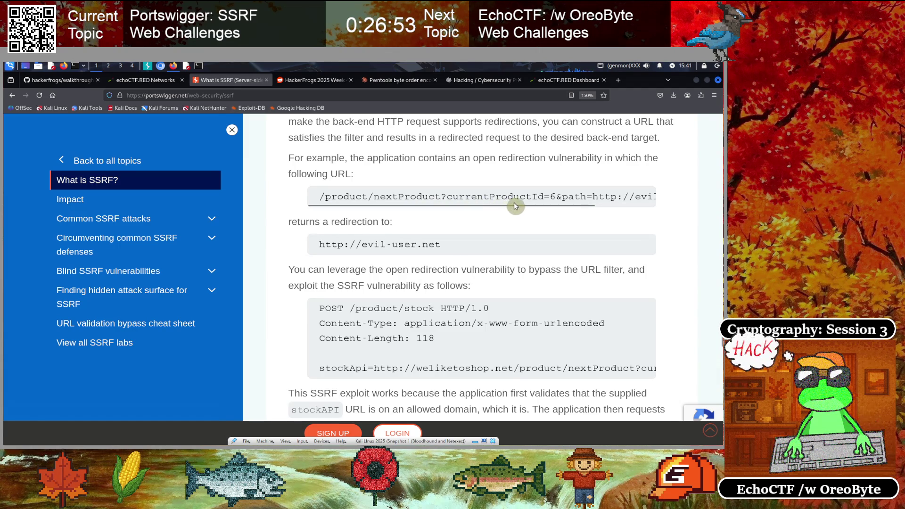
pyautogui.moveTo(557, 209); pyautogui.dragTo(639, 211)
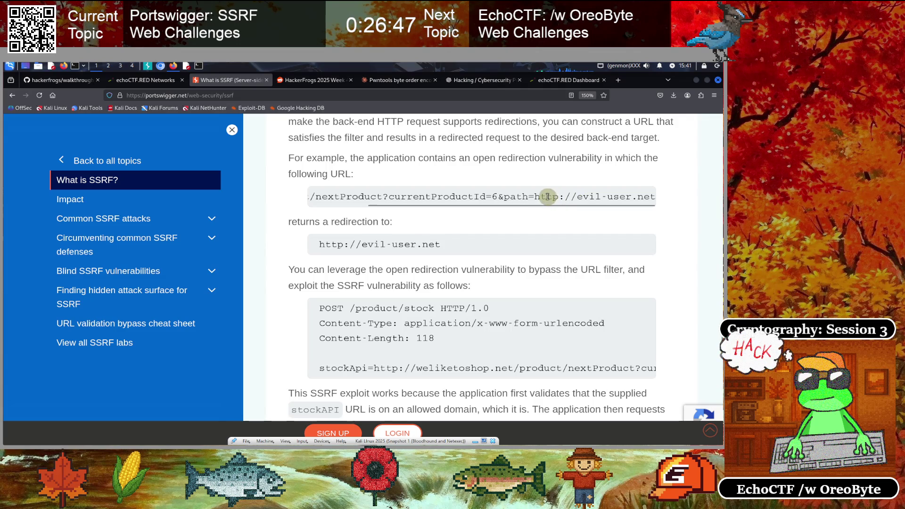
pyautogui.moveTo(504, 196); pyautogui.dragTo(659, 198)
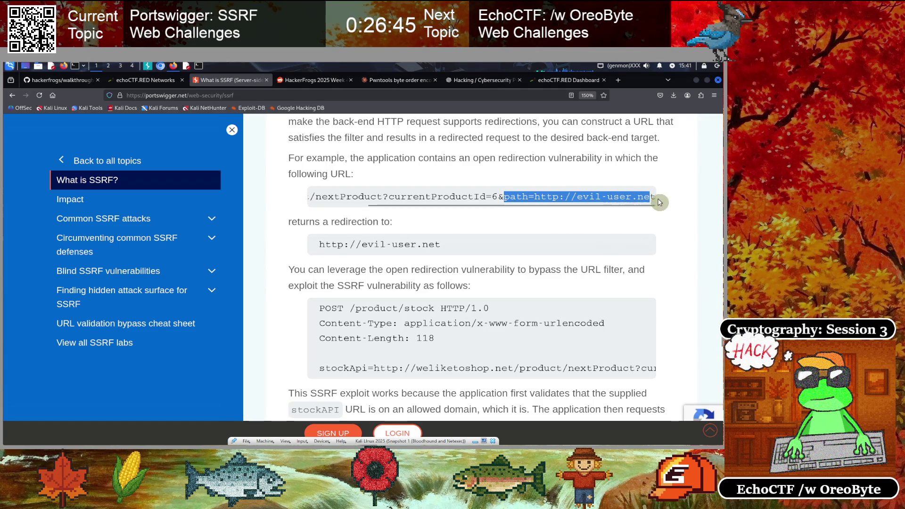
pyautogui.click(586, 210)
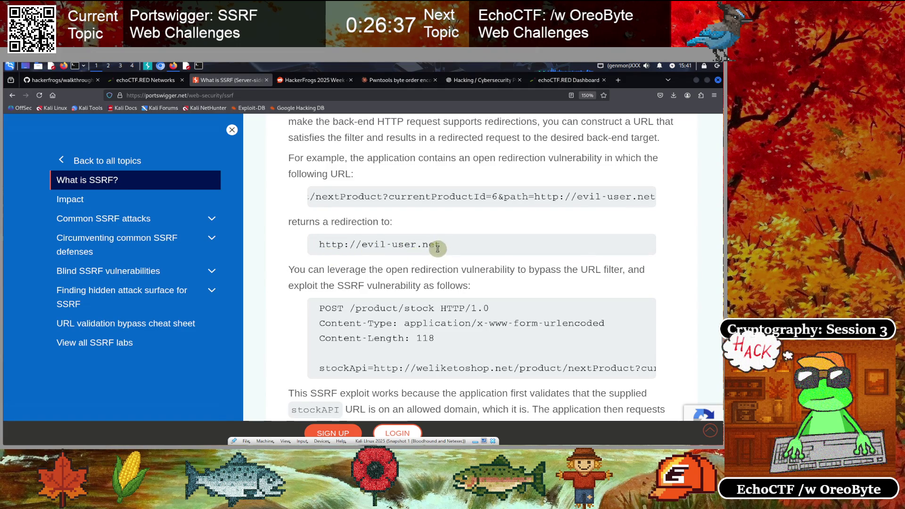
pyautogui.scroll(-3, 434, 245)
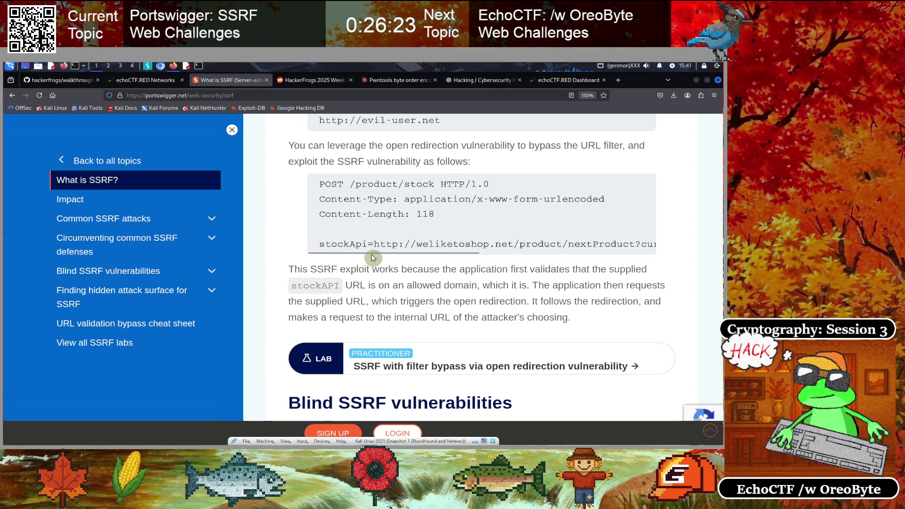
pyautogui.moveTo(375, 255)
pyautogui.mouseDown()
pyautogui.moveTo(475, 256)
pyautogui.moveTo(375, 258)
pyautogui.mouseUp()
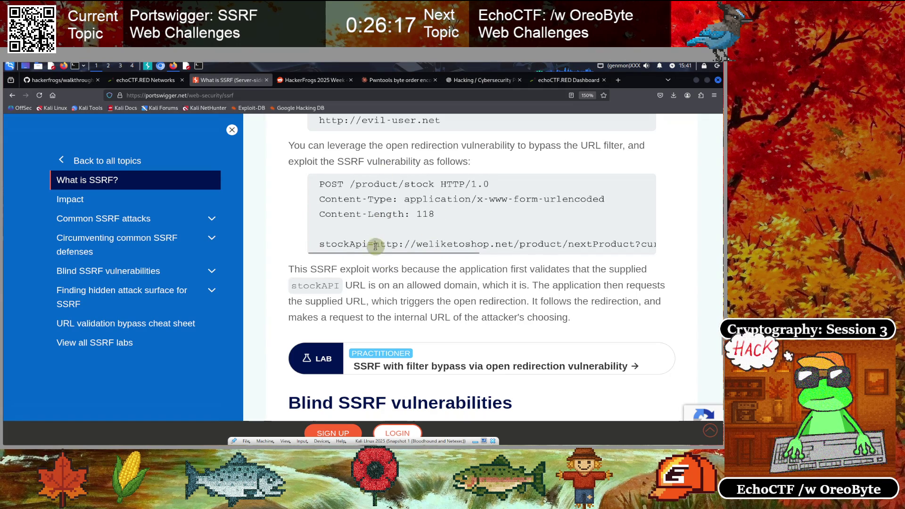
pyautogui.moveTo(331, 244); pyautogui.dragTo(461, 260)
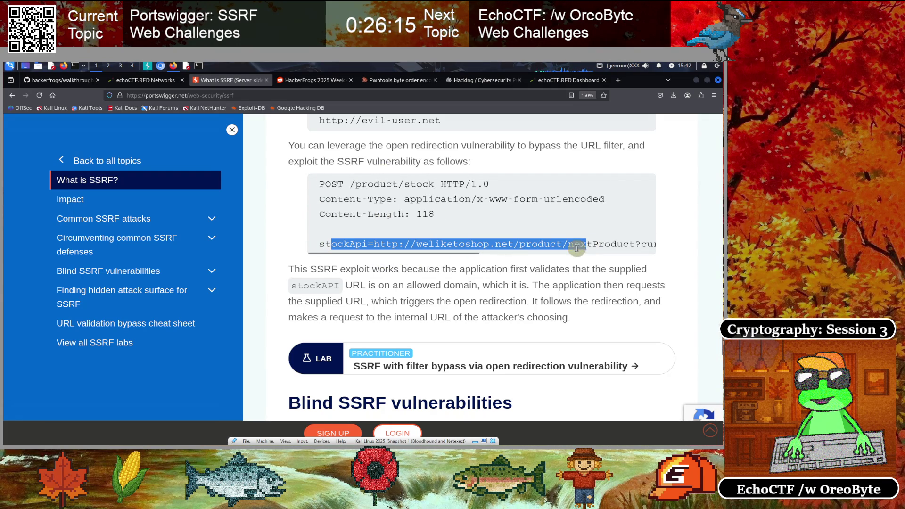
pyautogui.click(406, 228)
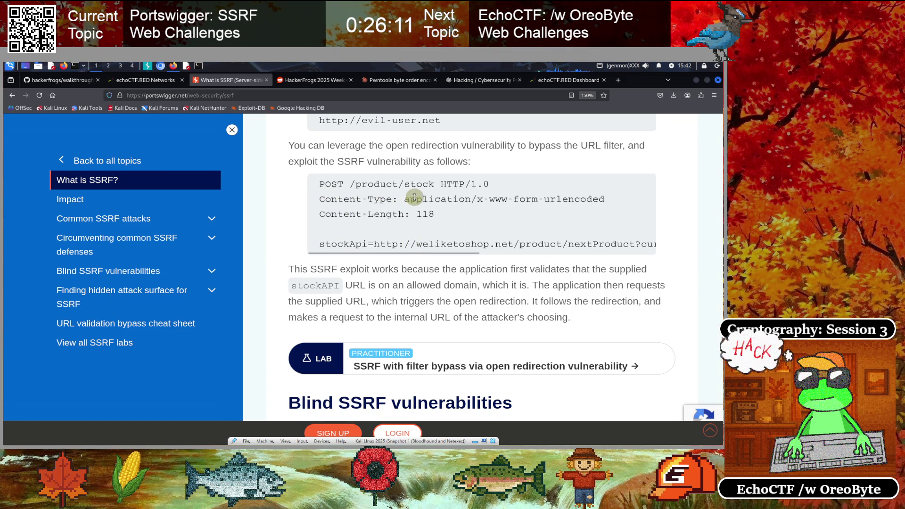
pyautogui.moveTo(391, 255)
pyautogui.mouseDown()
pyautogui.moveTo(600, 263)
pyautogui.moveTo(380, 265)
pyautogui.moveTo(574, 257)
pyautogui.mouseUp()
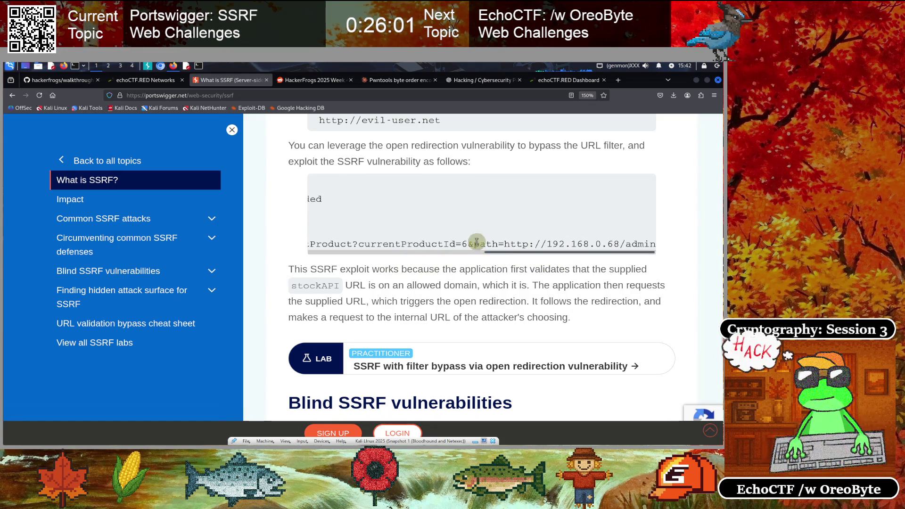
pyautogui.moveTo(474, 244); pyautogui.dragTo(640, 244)
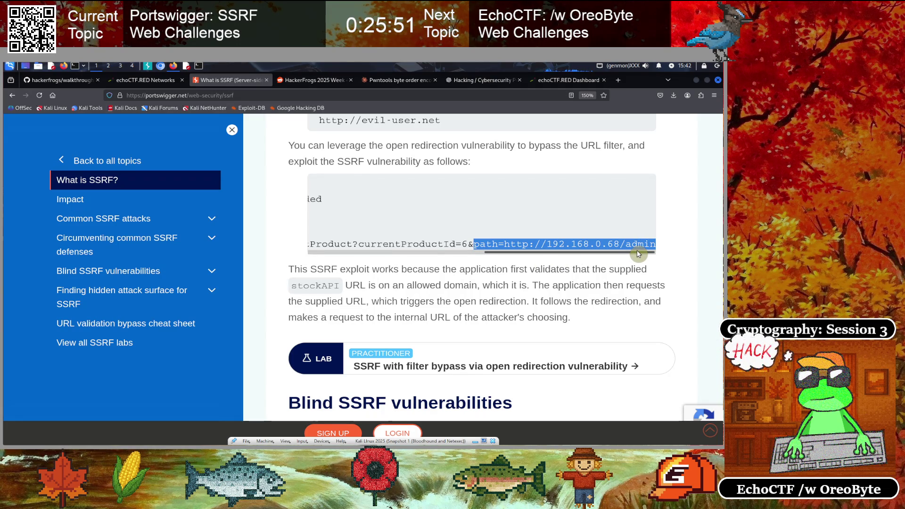
pyautogui.scroll(-2, 418, 260)
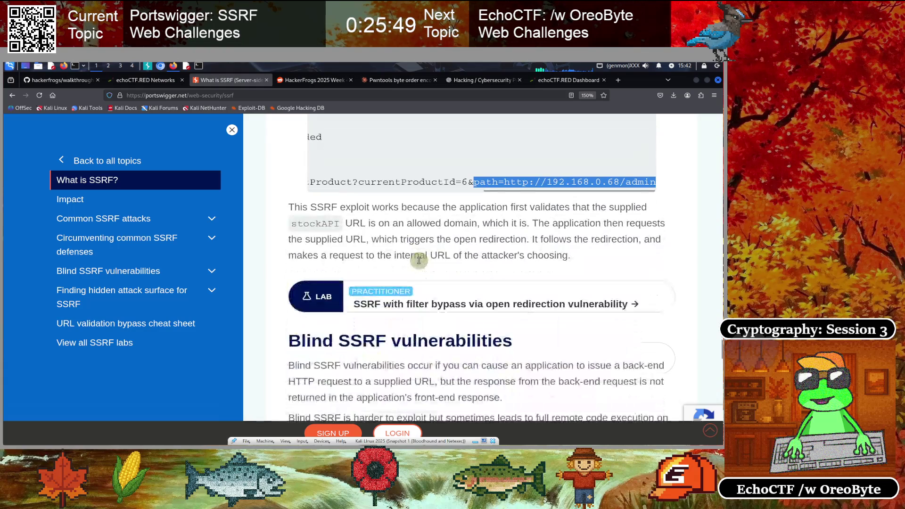
# Open the Practitioner SSRF filter bypass via open redirection lab in a new tab
pyautogui.click(355, 220)
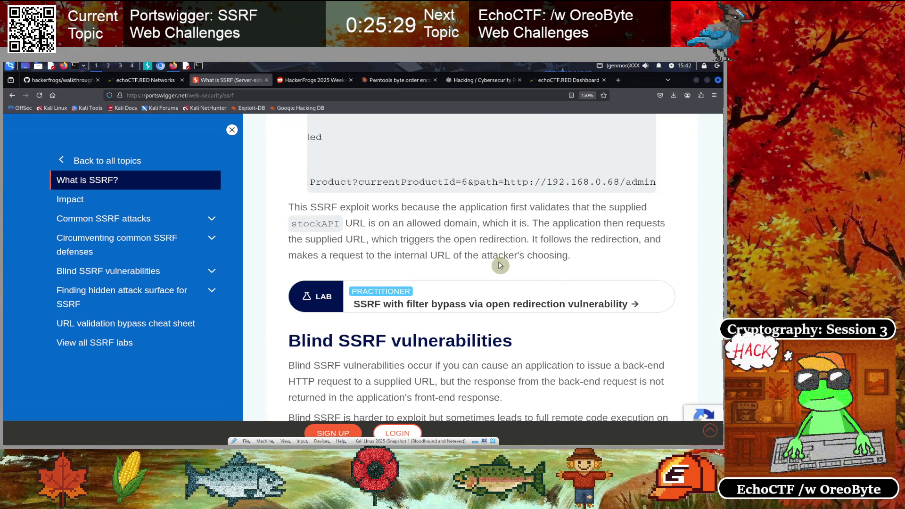
pyautogui.scroll(2, 500, 259)
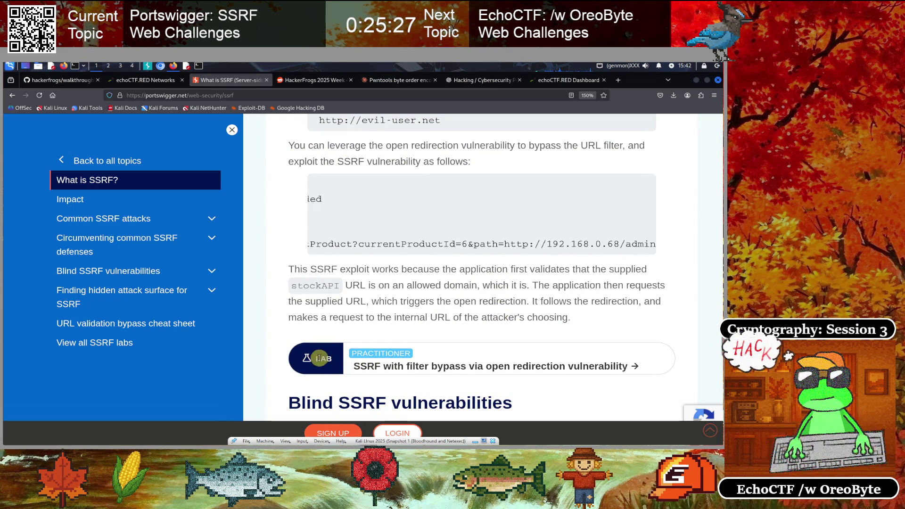
pyautogui.rightClick(390, 366)
pyautogui.click(428, 242)
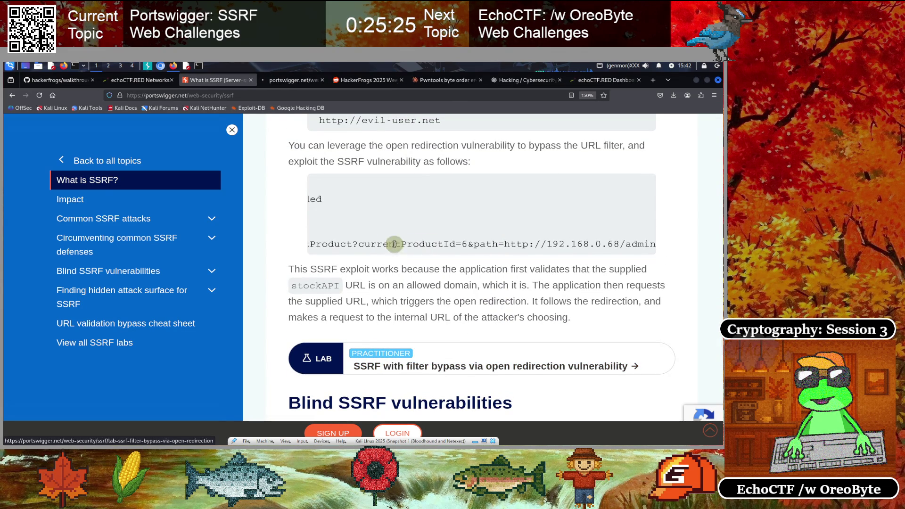
# Copy the open-redirection lab's URL and return to the GitHub walkthrough
pyautogui.click(289, 80)
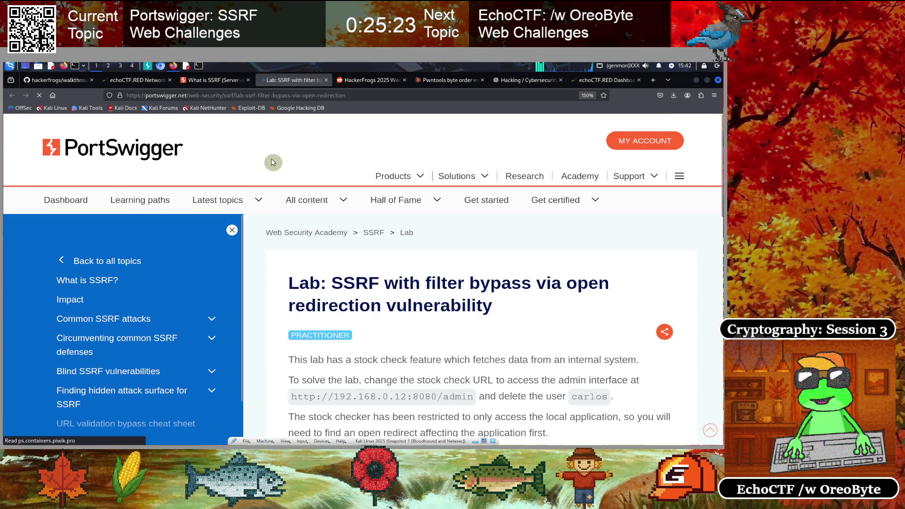
pyautogui.click(305, 95)
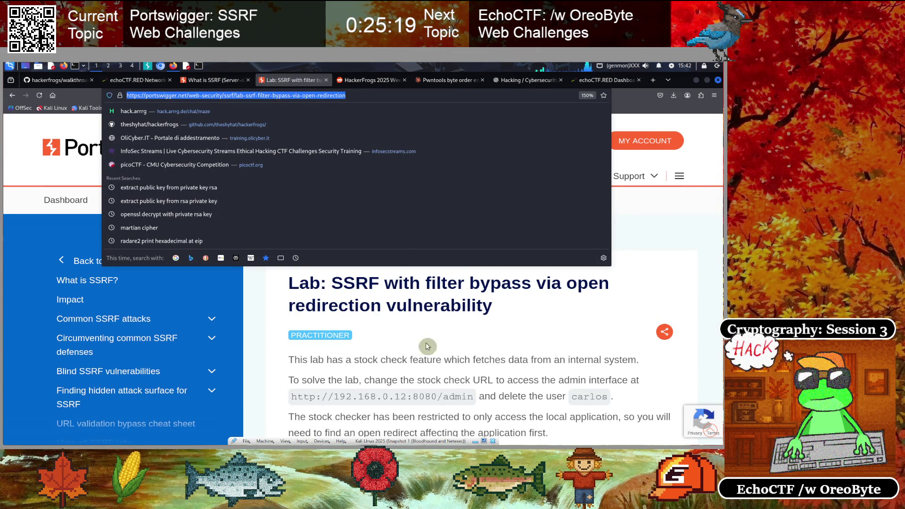
pyautogui.click(269, 299)
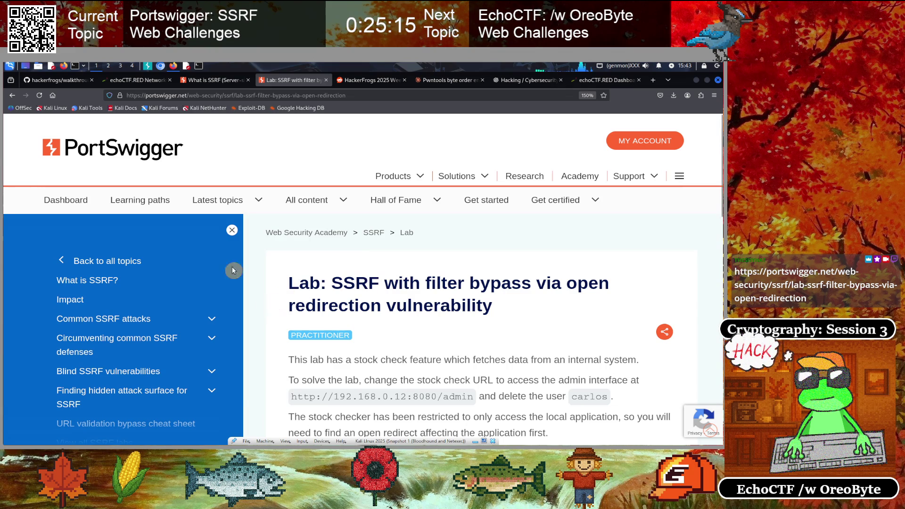
pyautogui.click(58, 79)
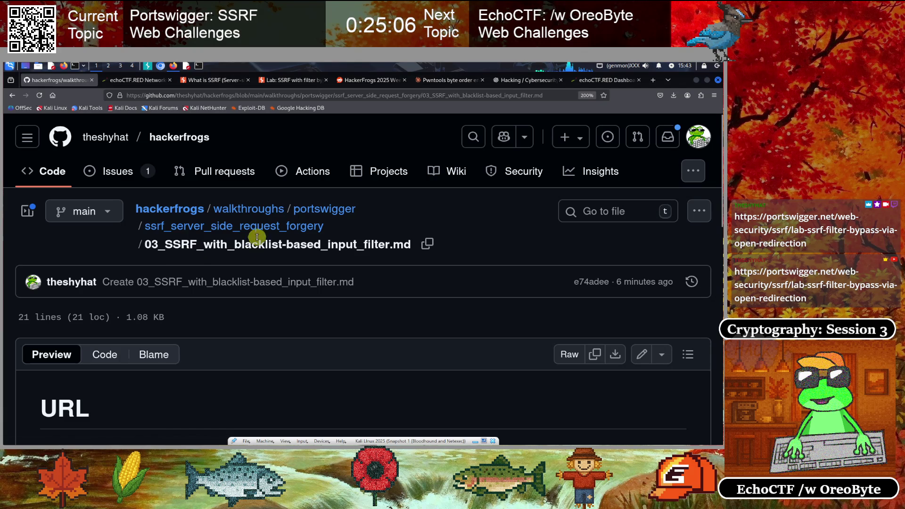
# Create a new file named 04_ in the ssrf_server_side_request_forgery folder
pyautogui.click(271, 228)
pyautogui.scroll(-1, 313, 306)
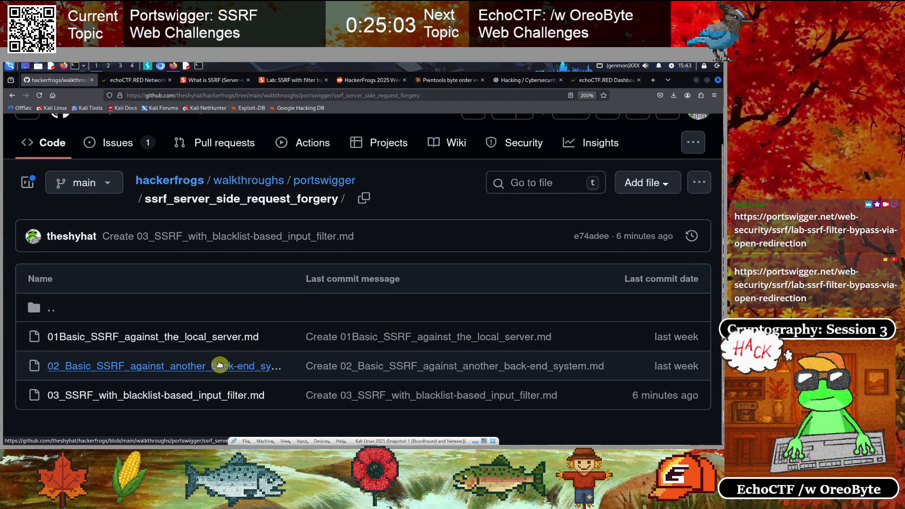
pyautogui.click(654, 176)
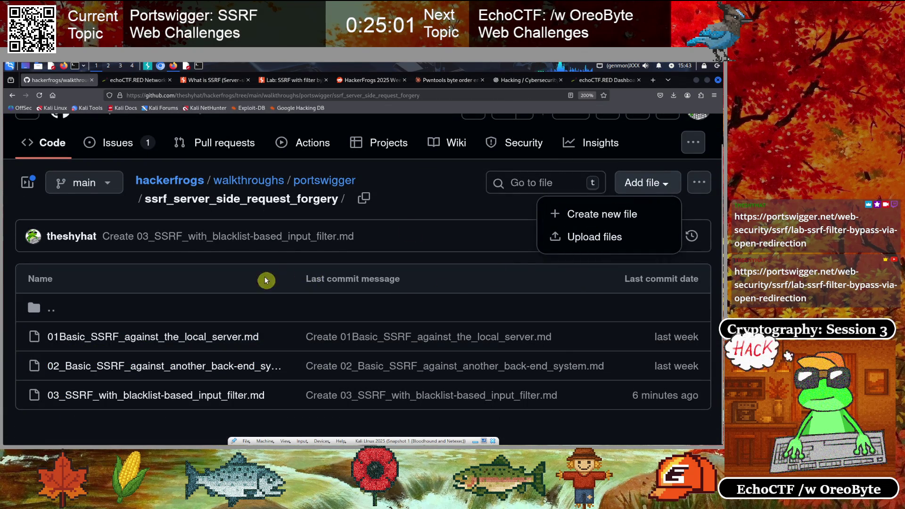
pyautogui.click(598, 214)
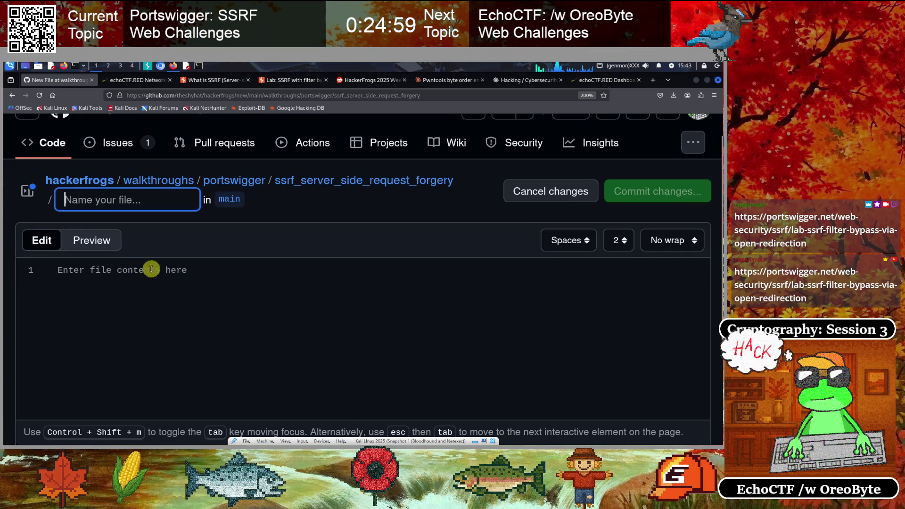
pyautogui.write('04_')
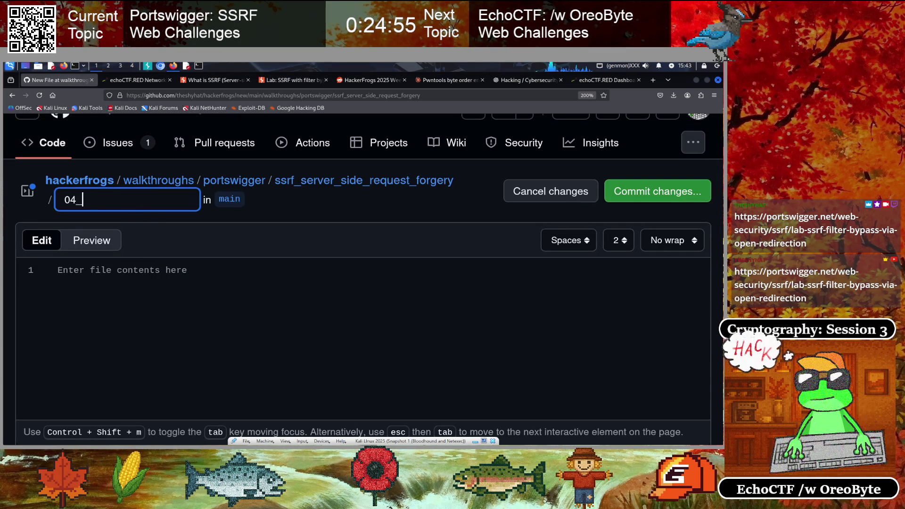
# Paste the lab URL into the file and add # URL, # Concept and # Method of headings
pyautogui.click(87, 264)
pyautogui.write('https://portswigger.net/web-security/ssrf/lab-ssrf-filter-bypass-via-open-redirection')
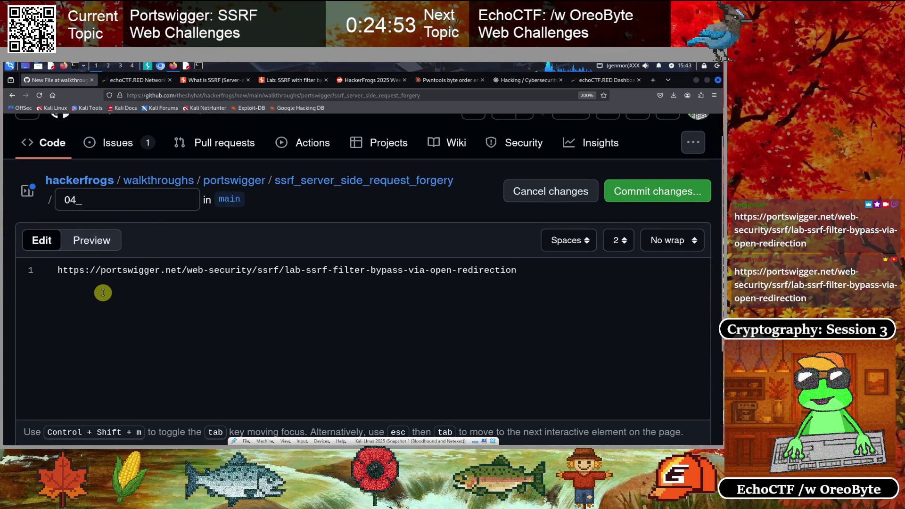
pyautogui.press('Return')
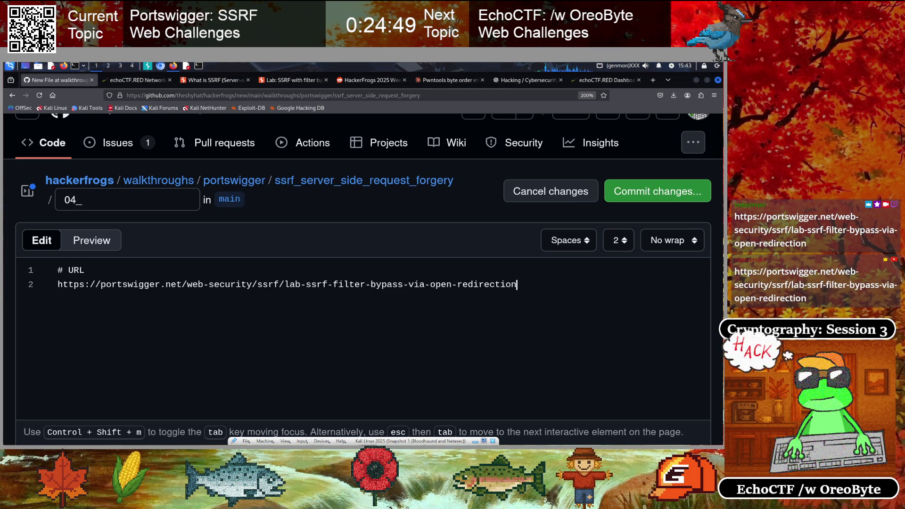
pyautogui.press('Return')
pyautogui.write('# Concept')
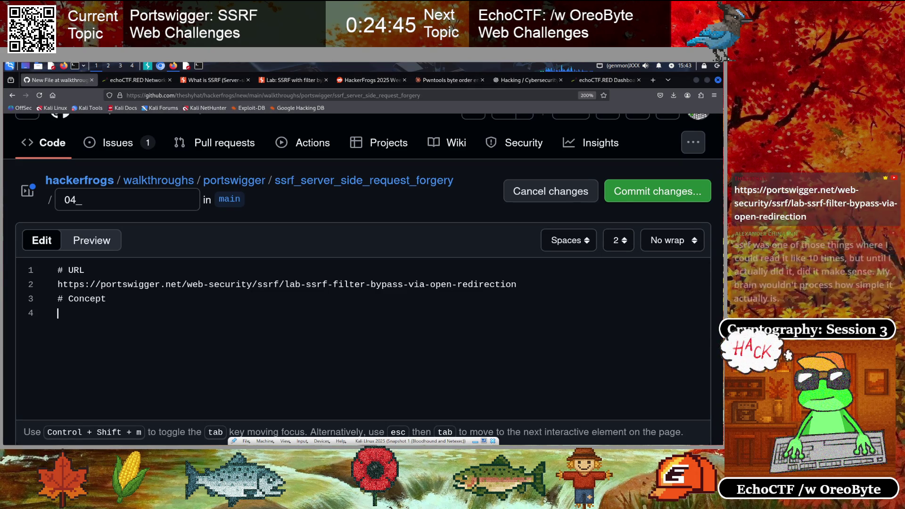
pyautogui.press('Return')
pyautogui.write('# Method ')
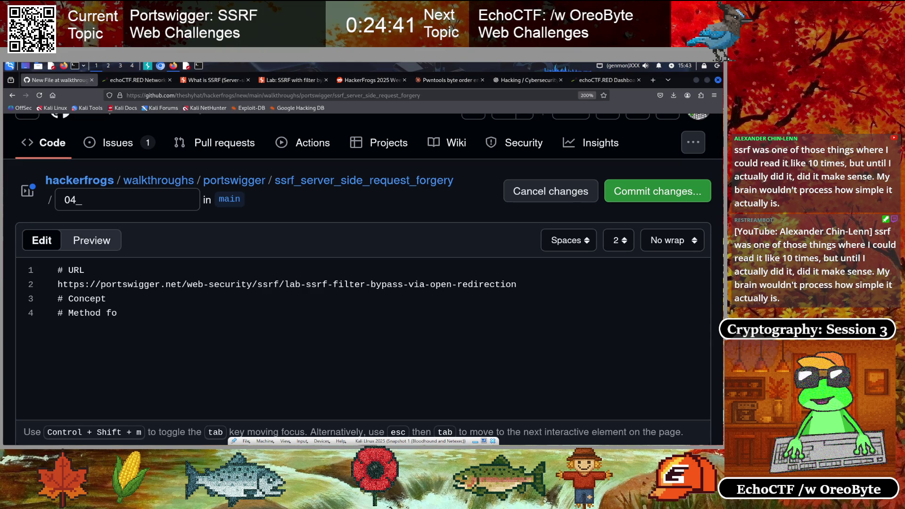
pyautogui.write('of solve')
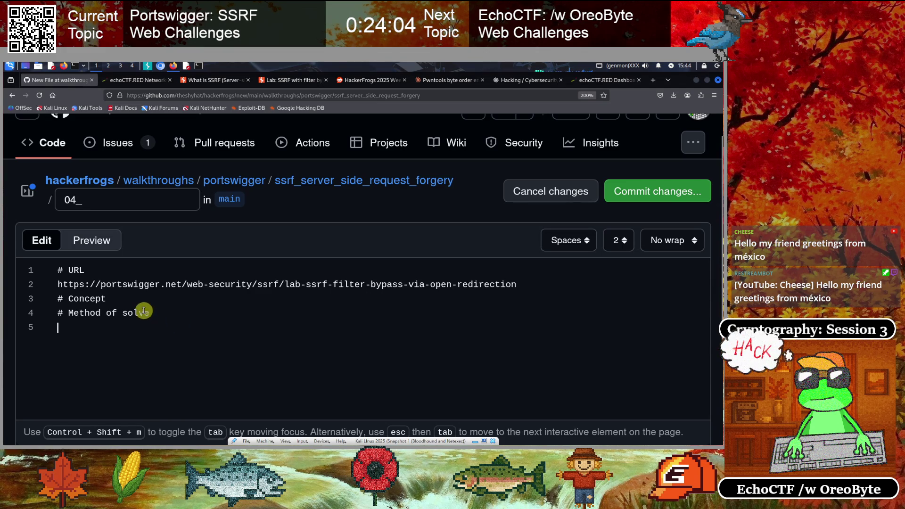
# Add the Concept bullet reading 'SSRF through open-redirection vulnerability'
pyautogui.press('Return')
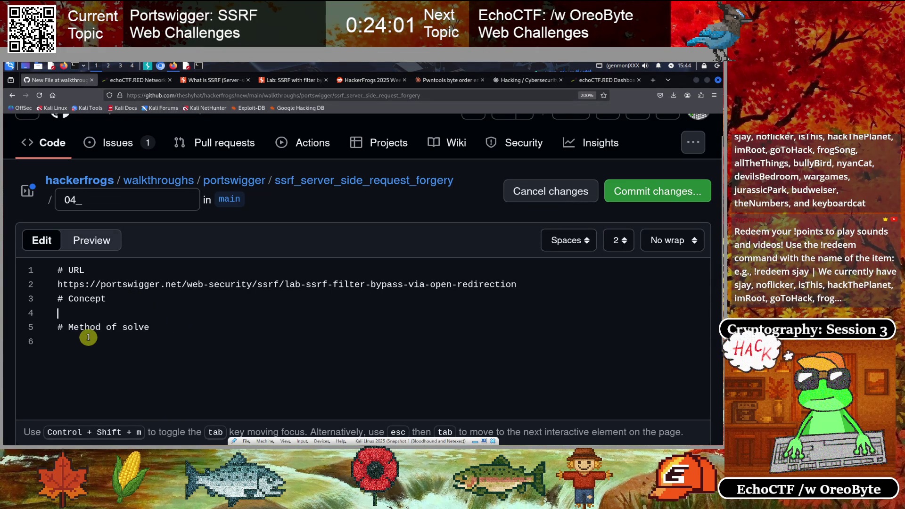
pyautogui.write('*')
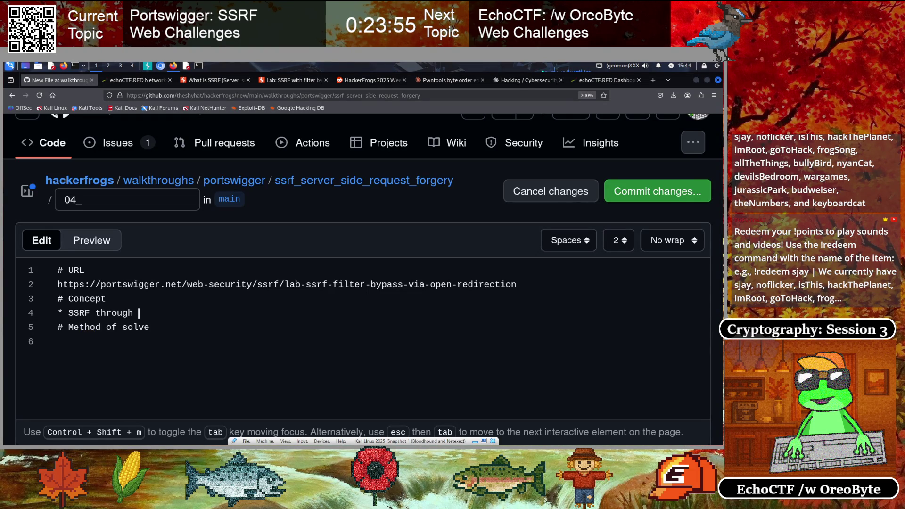
pyautogui.write('open-di')
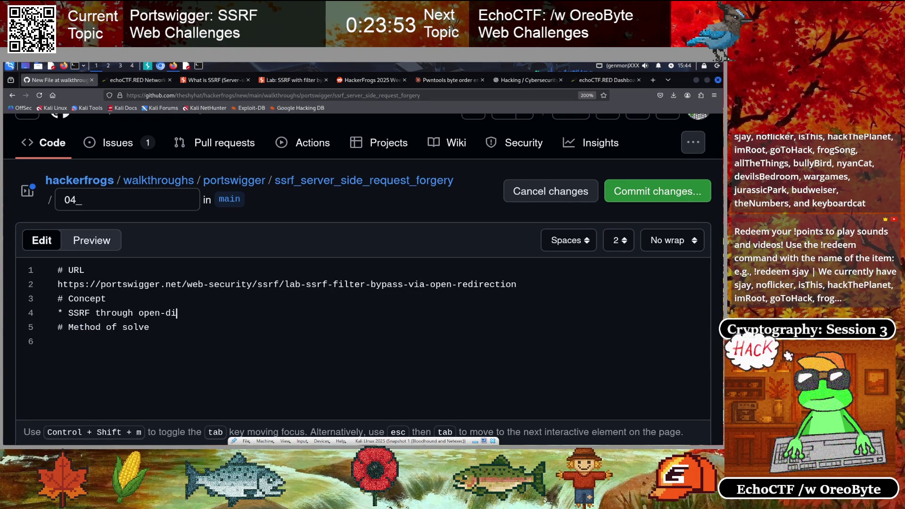
pyautogui.write('redir')
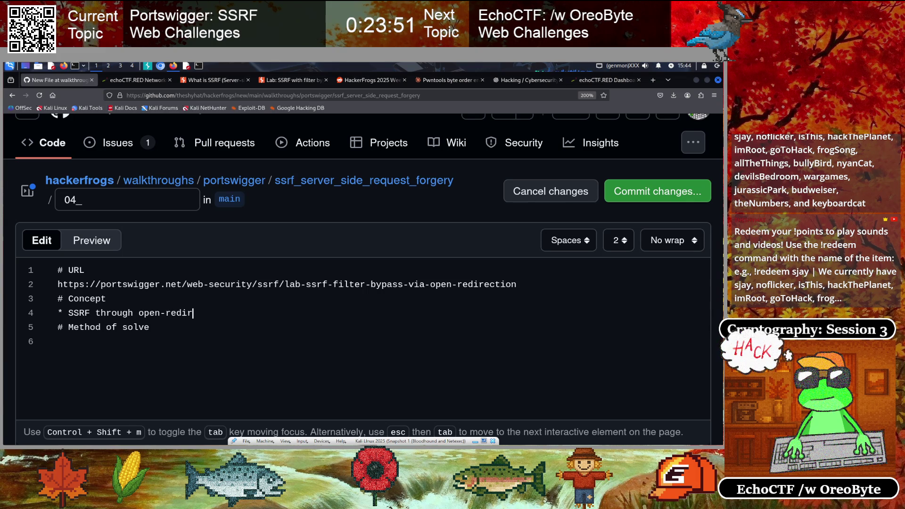
pyautogui.write('bility')
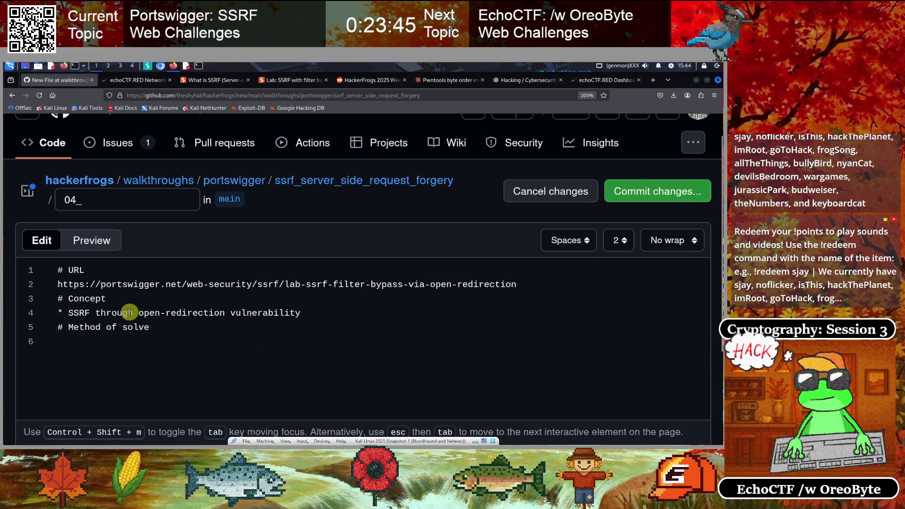
# Highlight parts of the concept bullet while explaining, then return the caret to the Concept heading
pyautogui.moveTo(129, 313); pyautogui.dragTo(268, 312)
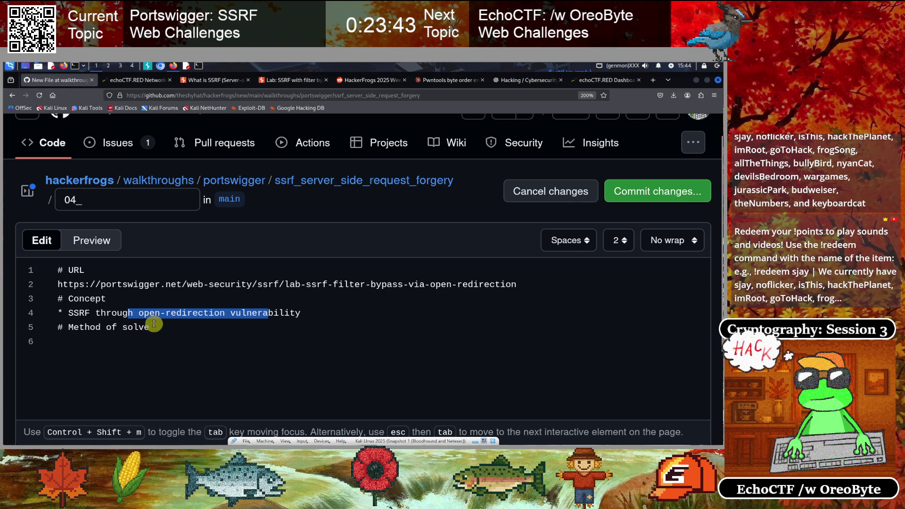
pyautogui.click(113, 311)
pyautogui.moveTo(240, 314)
pyautogui.mouseDown()
pyautogui.moveTo(118, 315)
pyautogui.moveTo(257, 313)
pyautogui.mouseUp()
pyautogui.click(234, 313)
pyautogui.moveTo(100, 313); pyautogui.dragTo(63, 314)
pyautogui.click(110, 347)
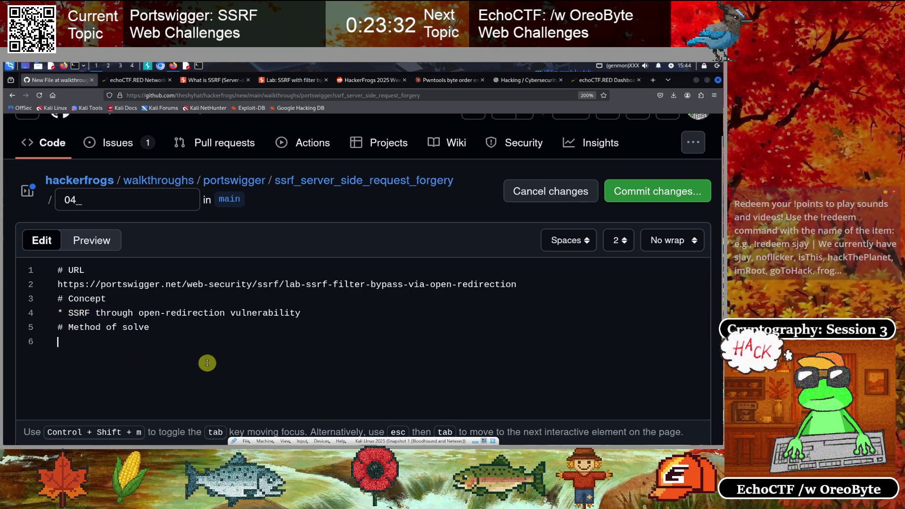
pyautogui.press('Up')
pyautogui.press('Up')
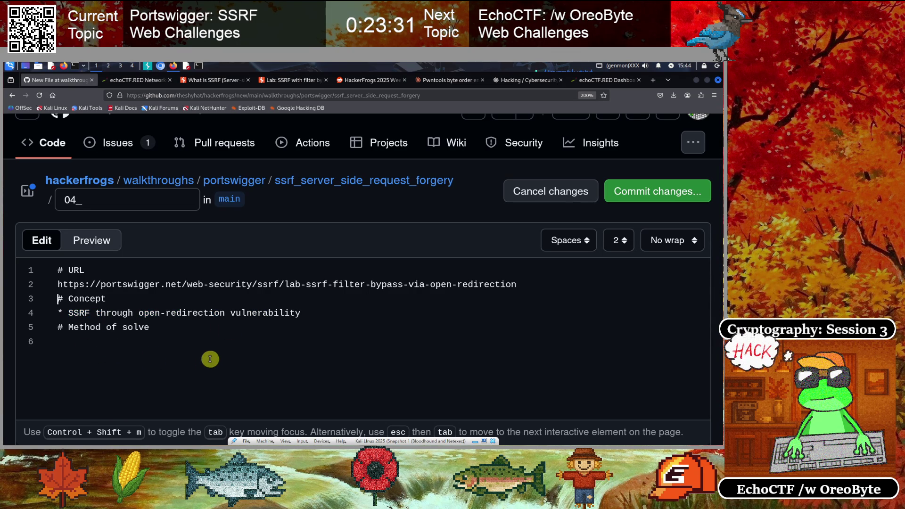
# Copy the lab title from the description page into the file name after 04_, adding .md
pyautogui.click(280, 81)
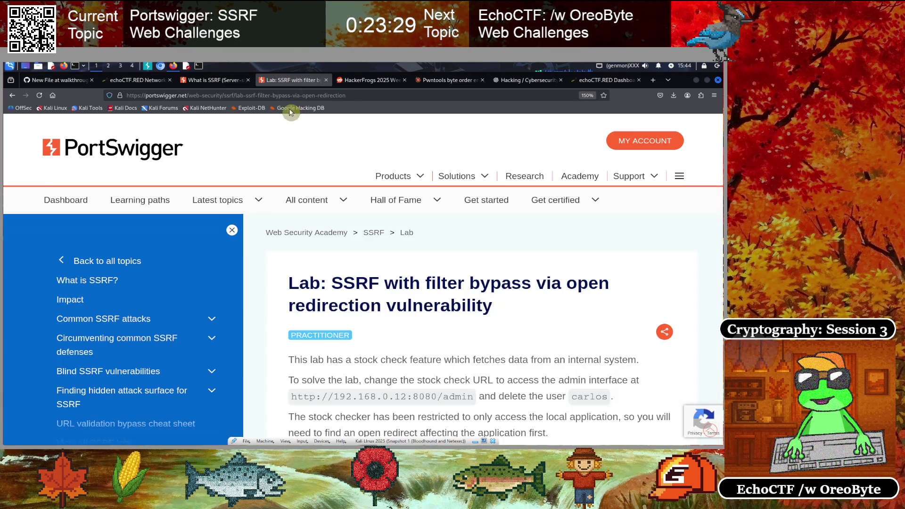
pyautogui.moveTo(330, 282); pyautogui.dragTo(489, 307)
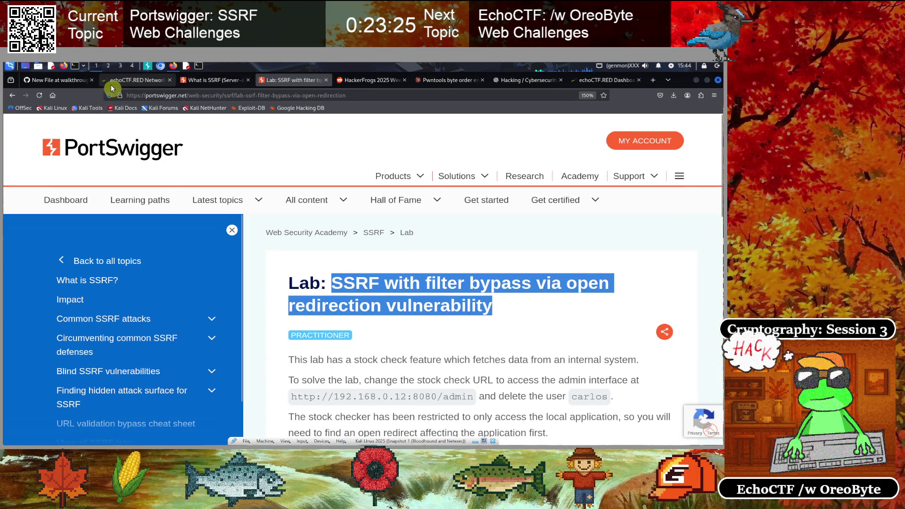
pyautogui.click(59, 80)
pyautogui.click(124, 200)
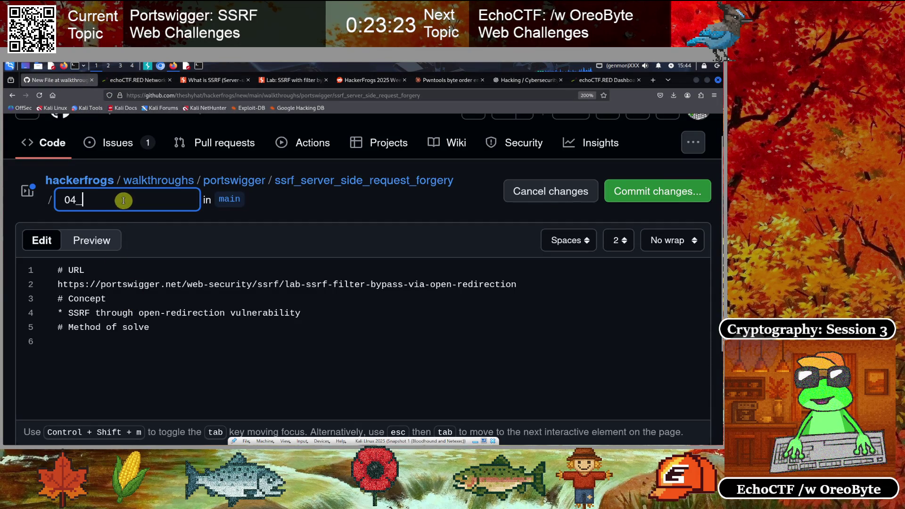
pyautogui.hotkey('ctrl', 'v')
pyautogui.write('.md')
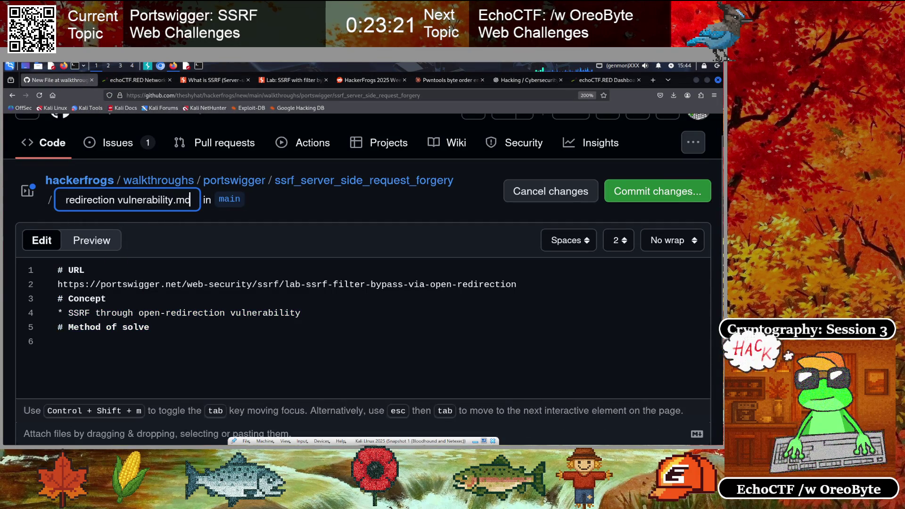
# Replace spaces in the file name with underscores, giving 04_SSRF_with_filter_bypass_via_open_redirection…
pyautogui.press('Home')
pyautogui.press('Right')
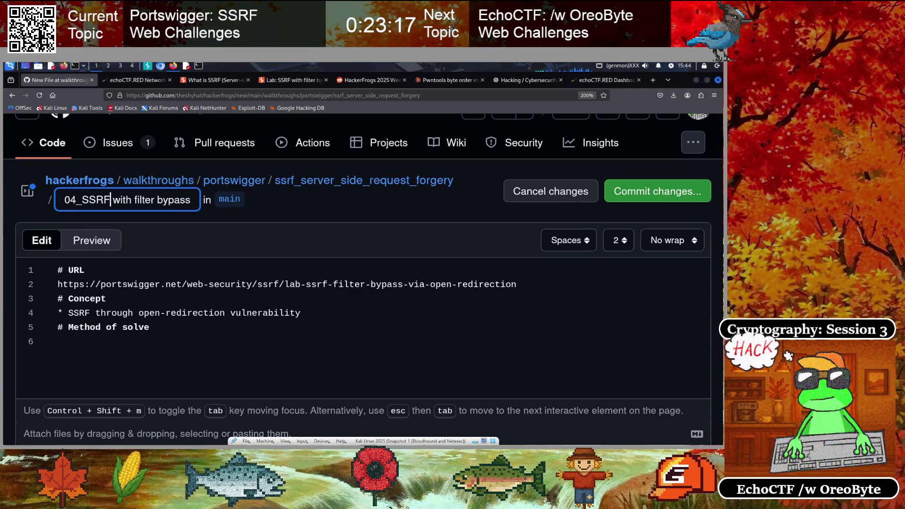
pyautogui.press('Delete')
pyautogui.write('_')
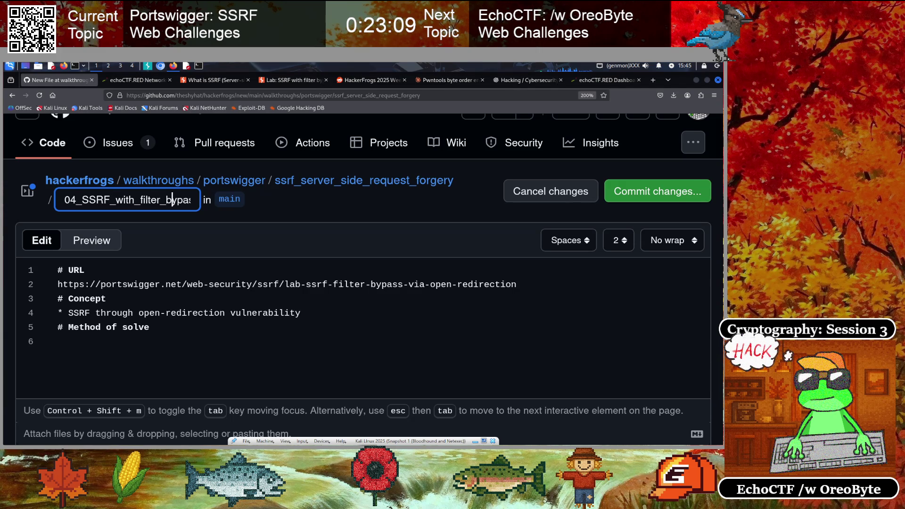
pyautogui.press('Right')
pyautogui.press('Right')
pyautogui.press('Right')
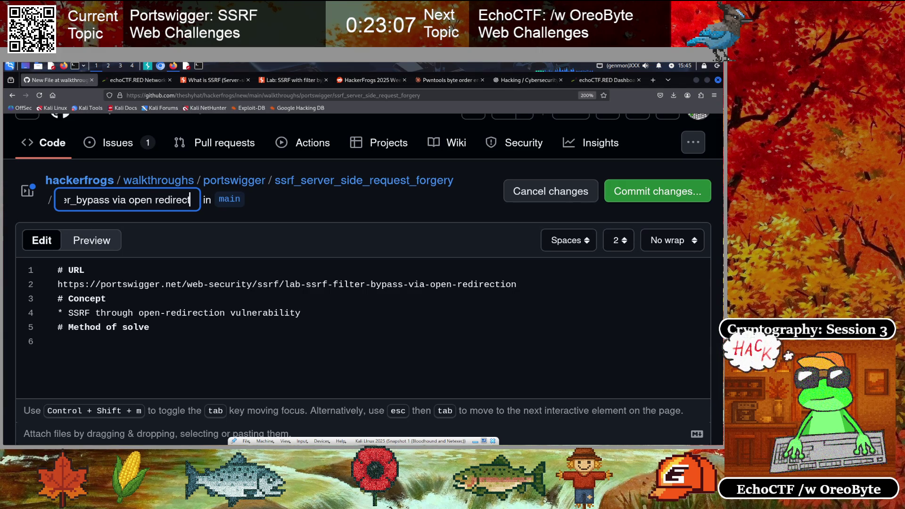
pyautogui.press('Delete')
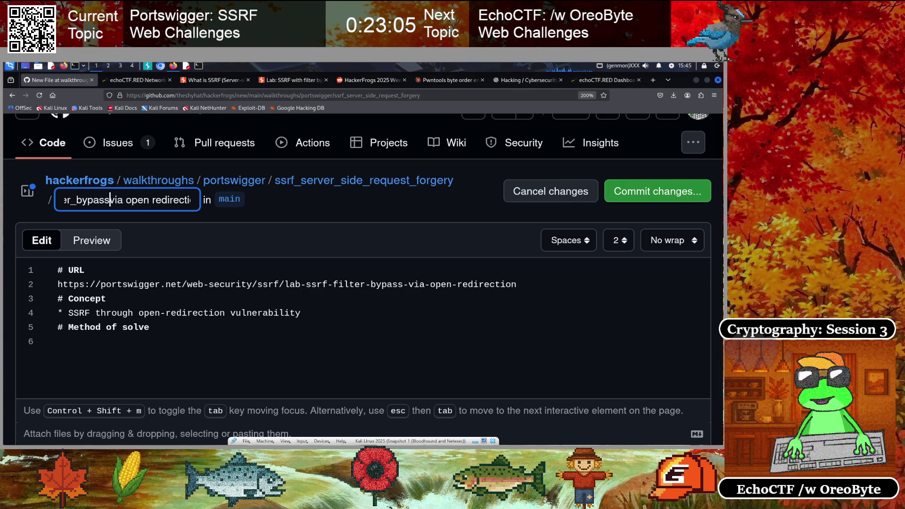
pyautogui.write('_')
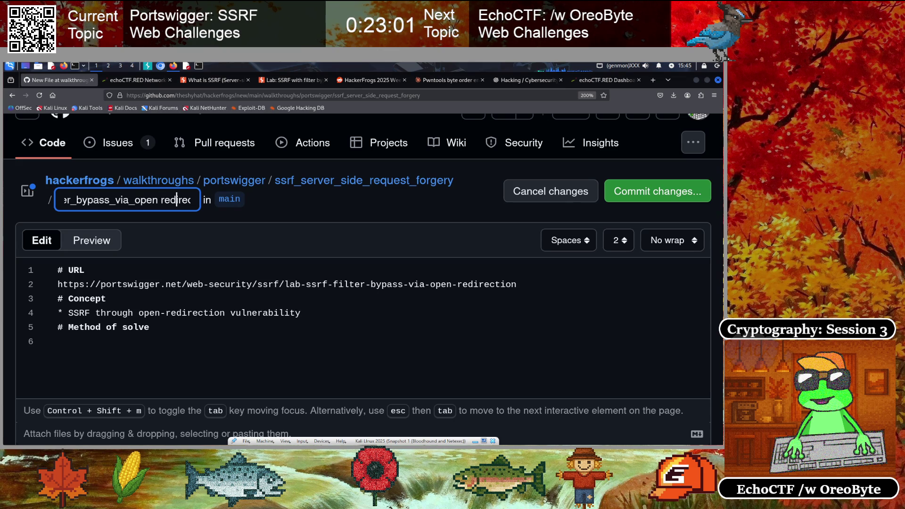
pyautogui.press('End')
pyautogui.write('ion vuln')
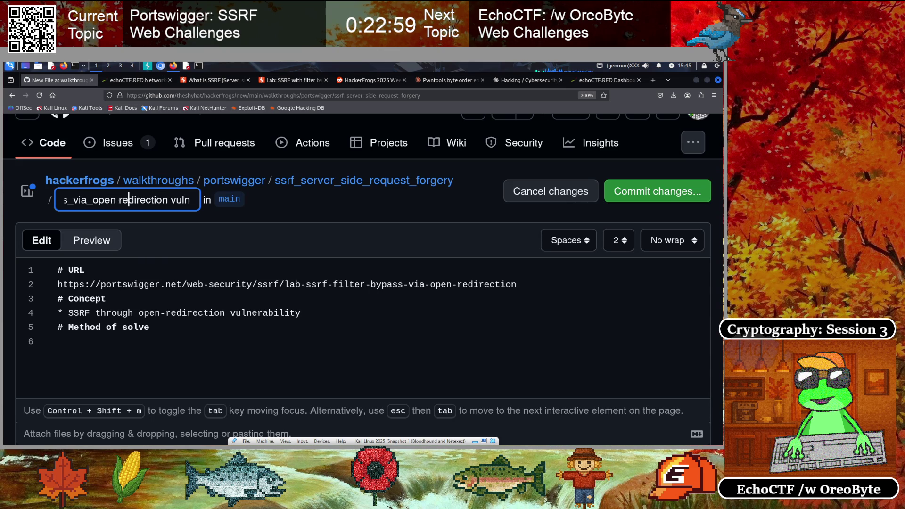
pyautogui.hotkey('ctrl', 'Left')
pyautogui.hotkey('ctrl', 'Left')
pyautogui.press('BackSpace')
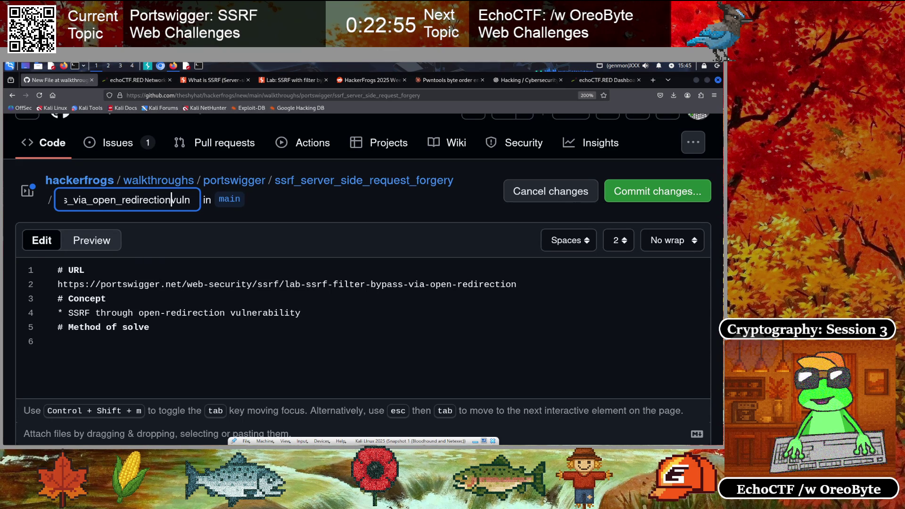
pyautogui.press('End')
pyautogui.press('Home')
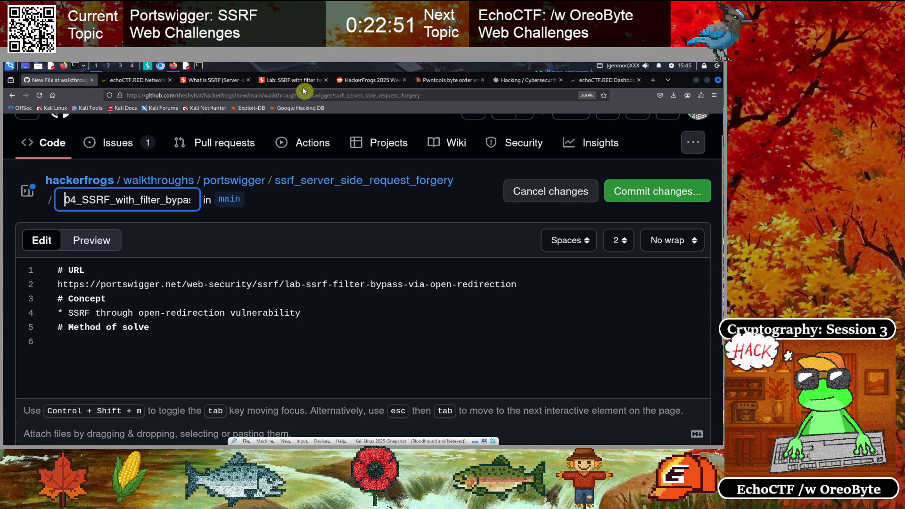
# Launch the open-redirection filter bypass lab from its description page in a new tab
pyautogui.click(160, 65)
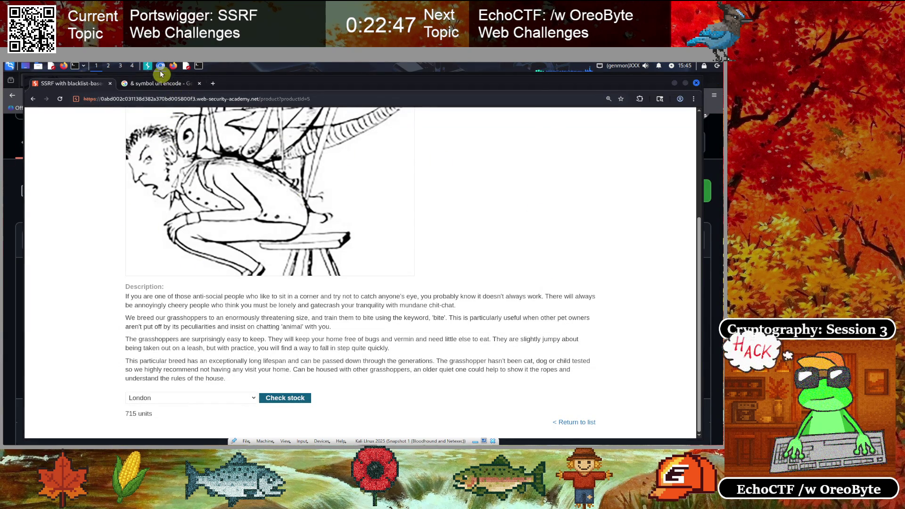
pyautogui.click(174, 67)
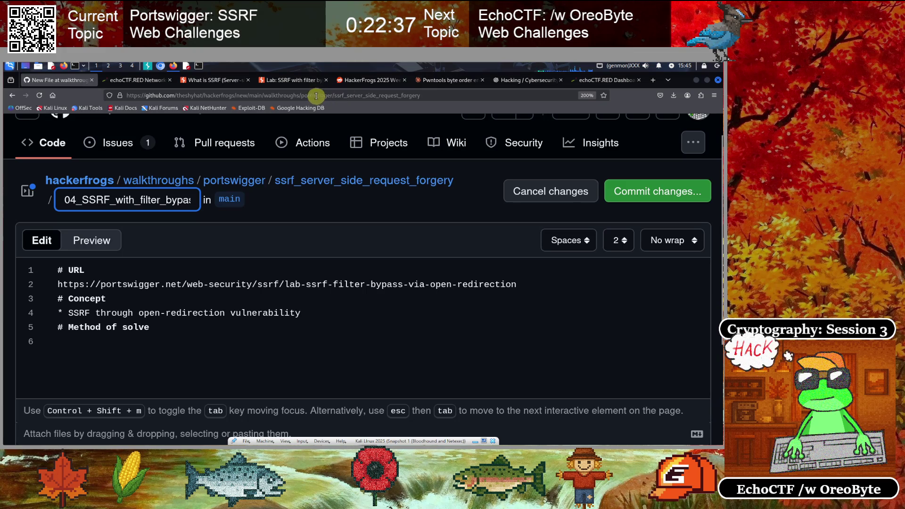
pyautogui.click(297, 81)
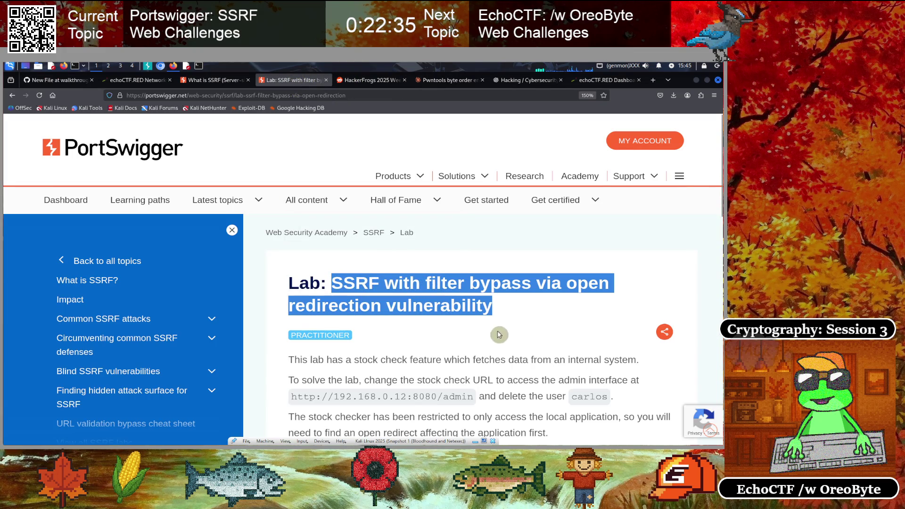
pyautogui.scroll(-4, 382, 354)
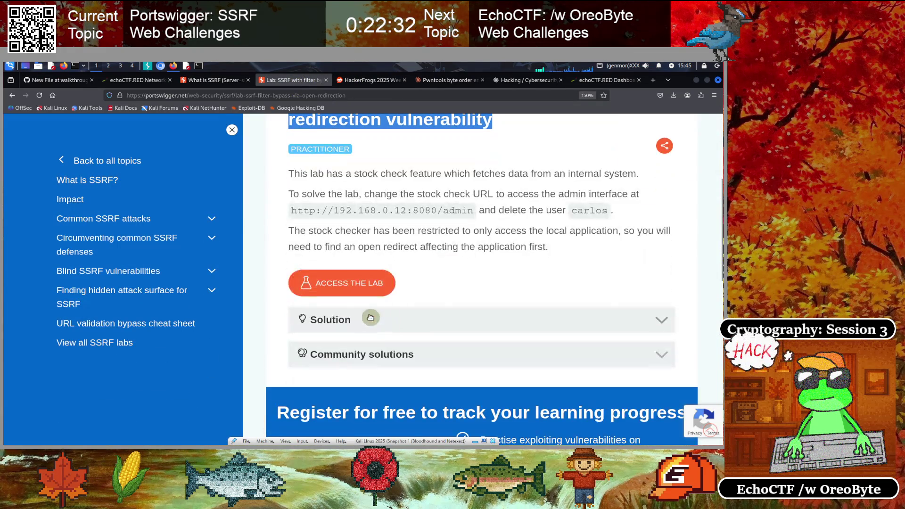
pyautogui.rightClick(340, 285)
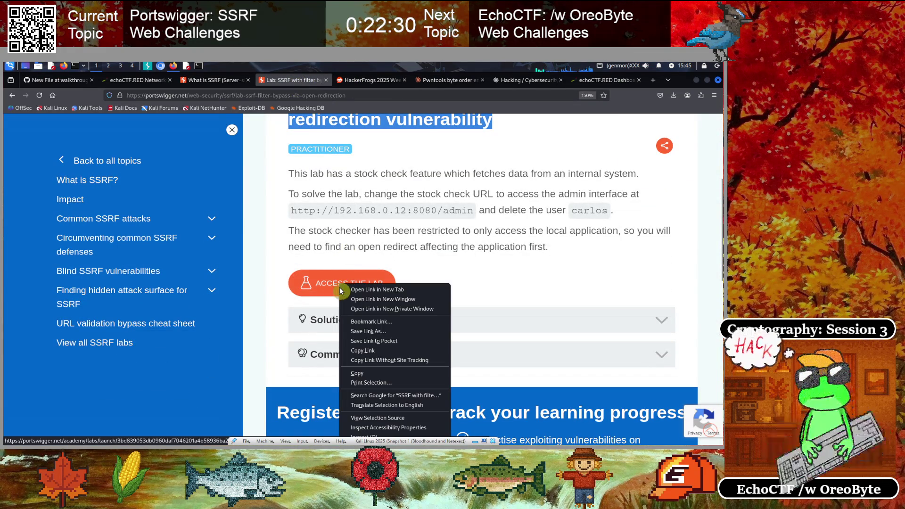
pyautogui.click(372, 290)
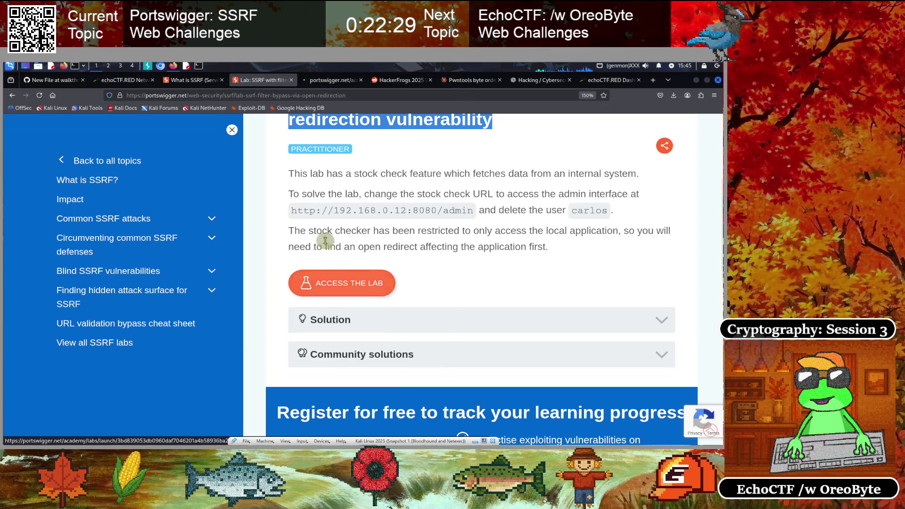
# Submit the PortSwigger account login on the new lab tab
pyautogui.click(332, 81)
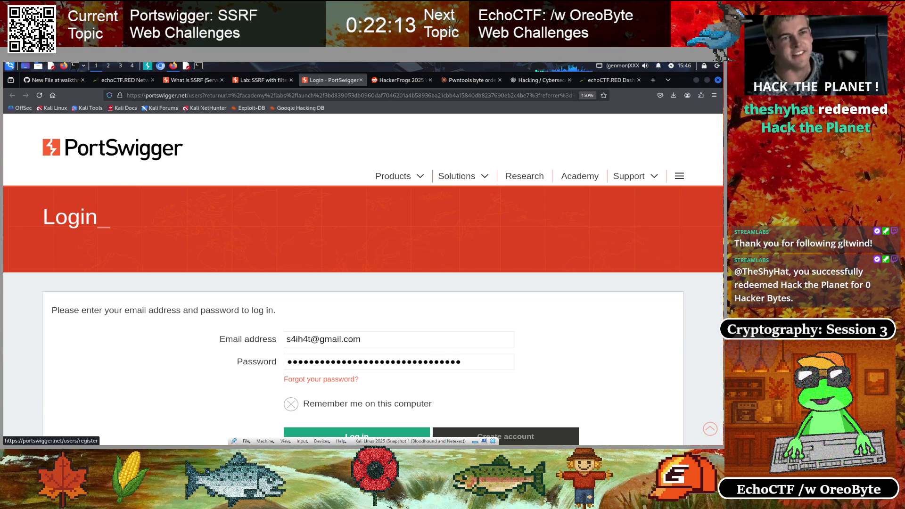
pyautogui.scroll(-2, 451, 376)
pyautogui.click(346, 376)
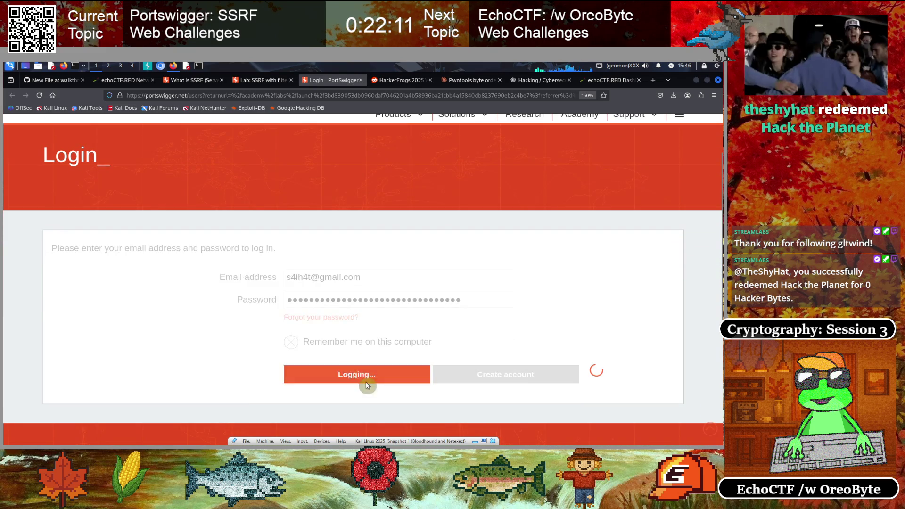